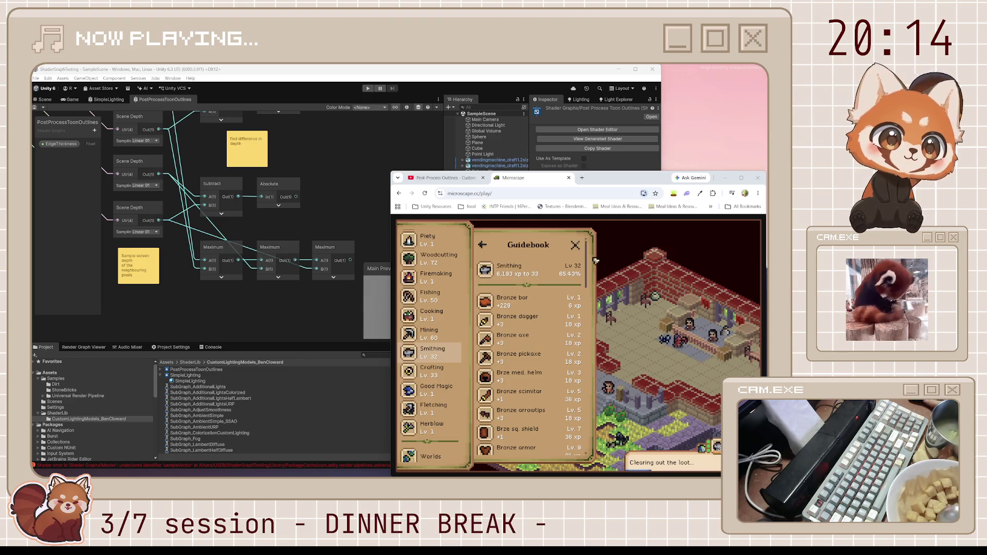
Close the Smithing guidebook panel to reveal the full Microscape map.
click(656, 318)
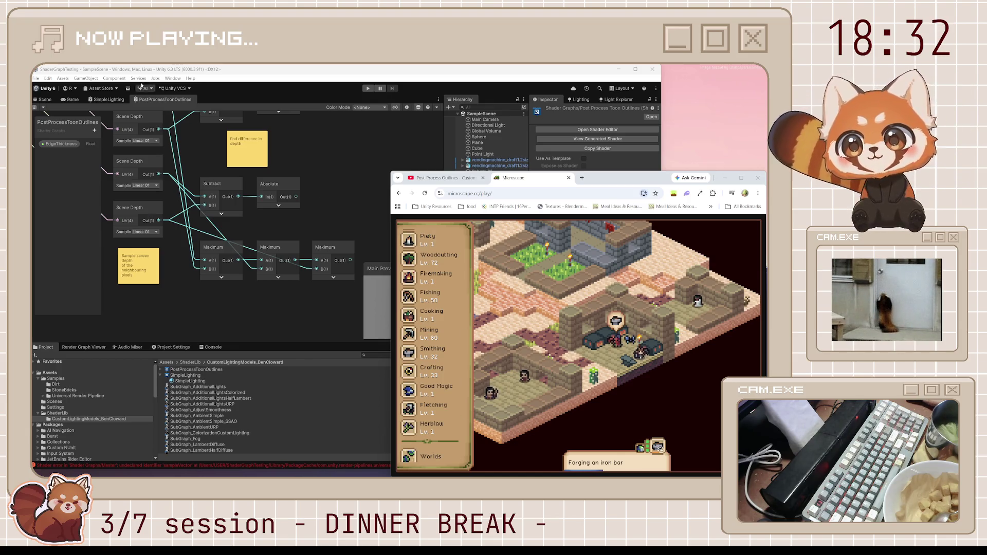
drag(122, 71, 125, 70)
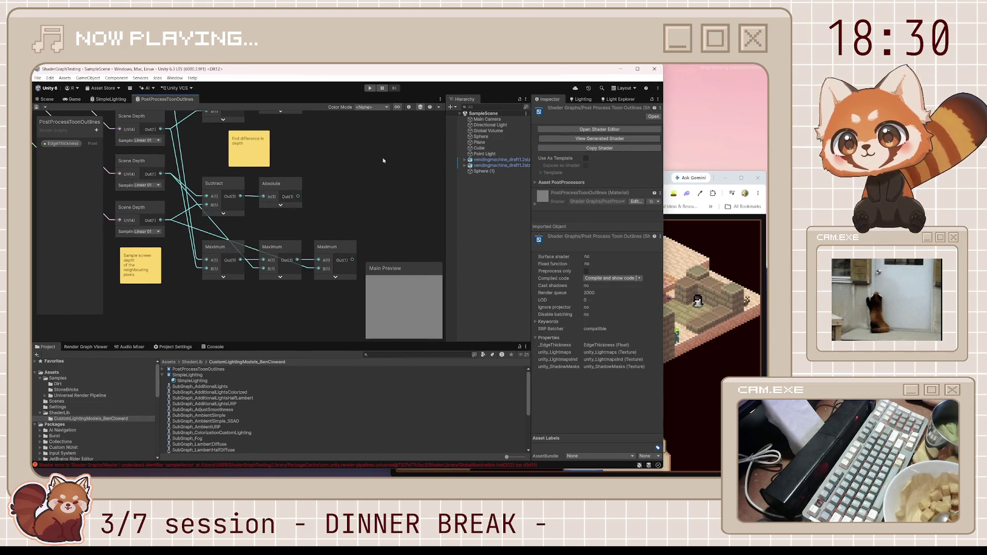
click(691, 252)
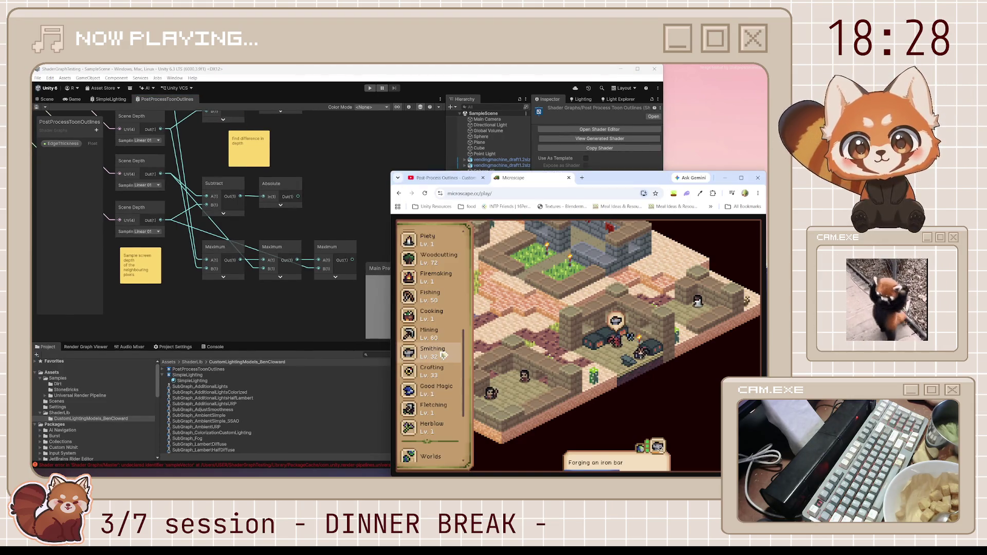
scroll(443, 355, down, 2)
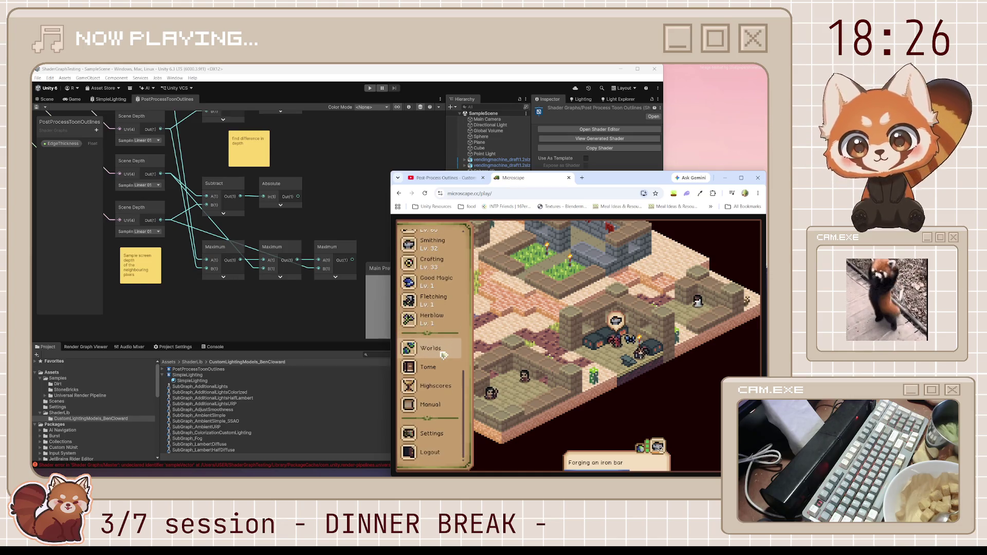
scroll(440, 309, up, 5)
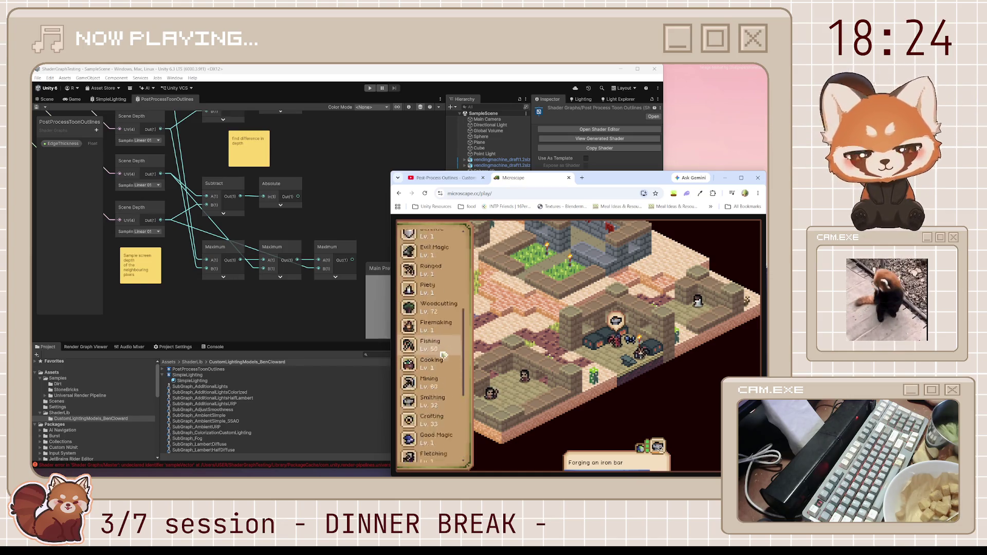
scroll(438, 284, up, 2)
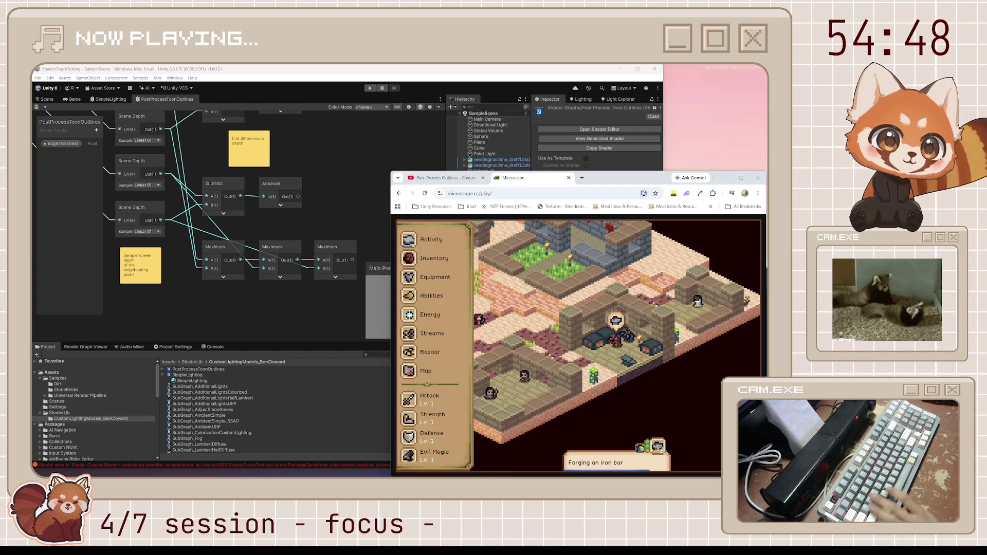
Switch the browser to the 'Post-Process Outlines' Episode 21 tutorial video.
click(456, 178)
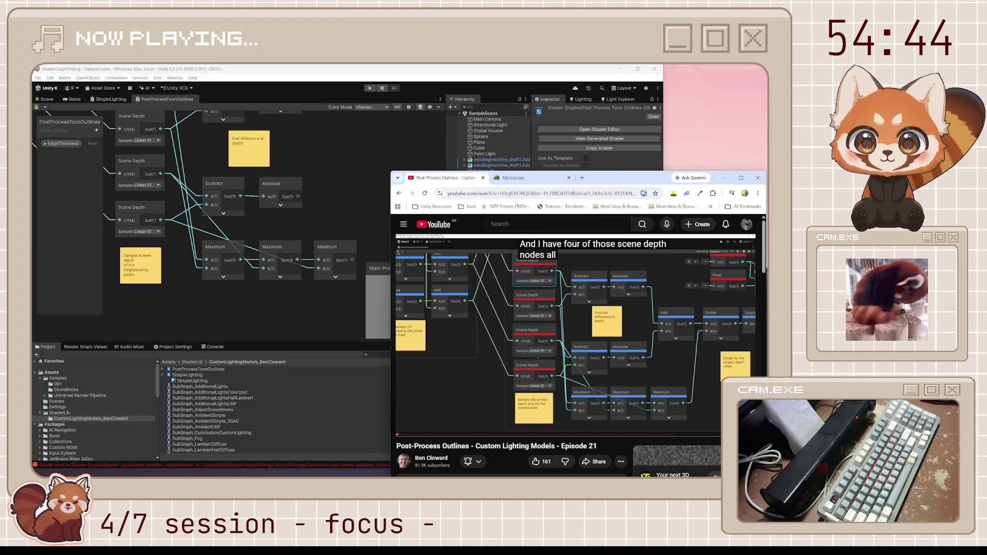
Sum both Absolute depth differences with a new Add node and collapse its preview.
mouse_move(593, 391)
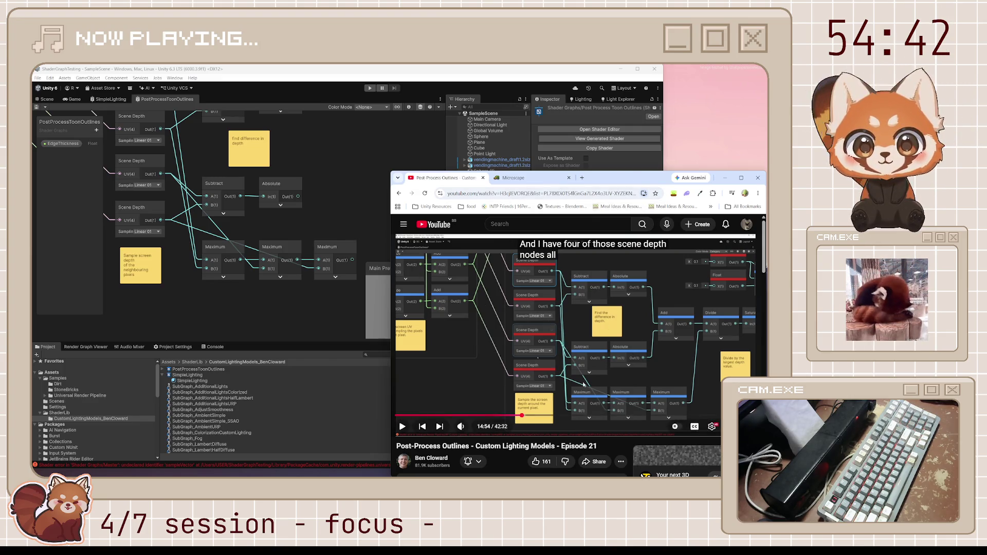
click(375, 208)
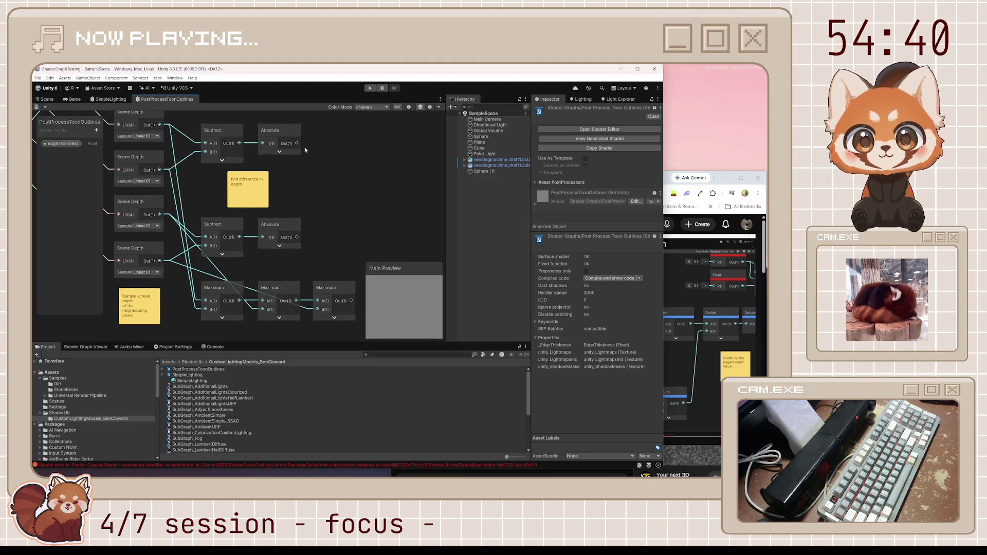
key(space)
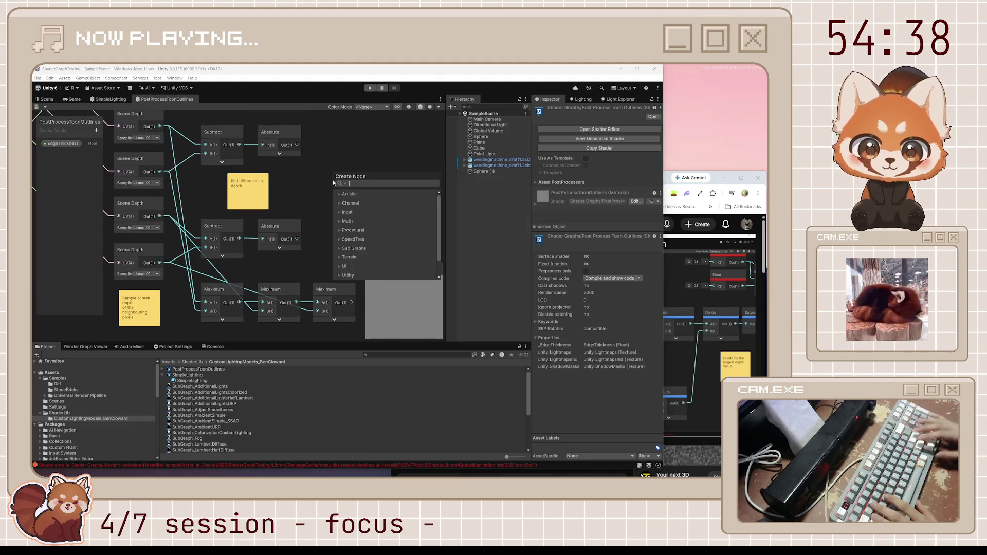
text(add)
key(Return)
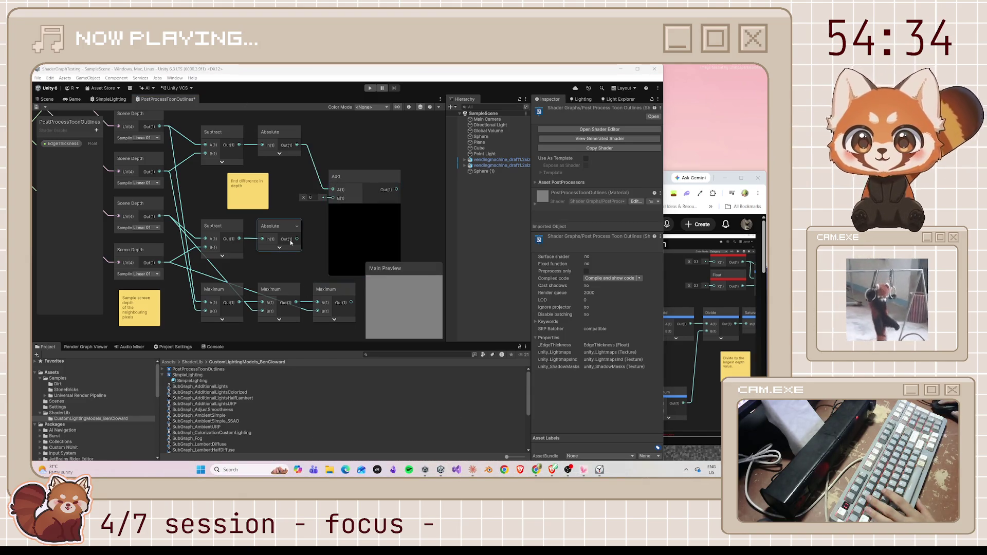
drag(297, 238, 331, 199)
click(364, 209)
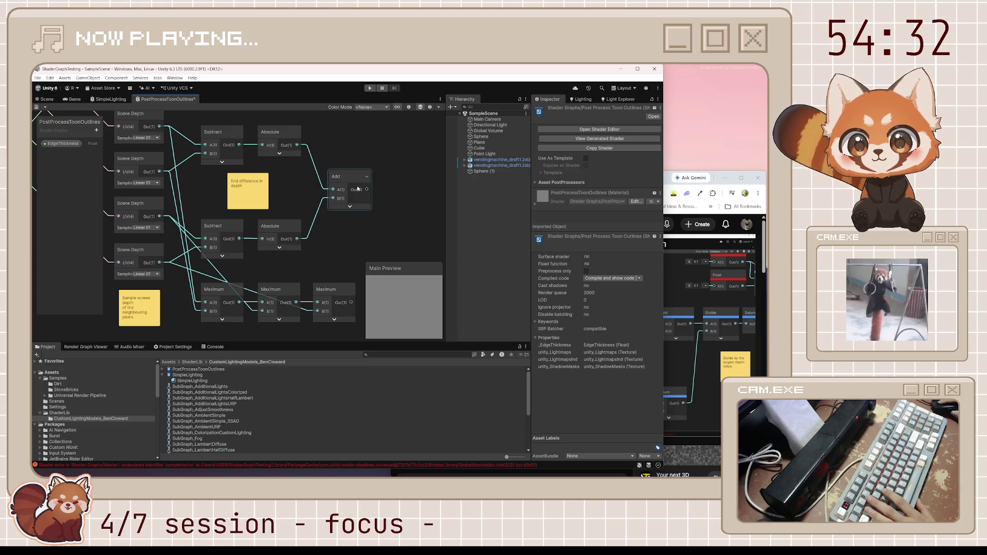
Check the tutorial, frame the depth nodes, and create a Divide node fed by the sum.
click(716, 179)
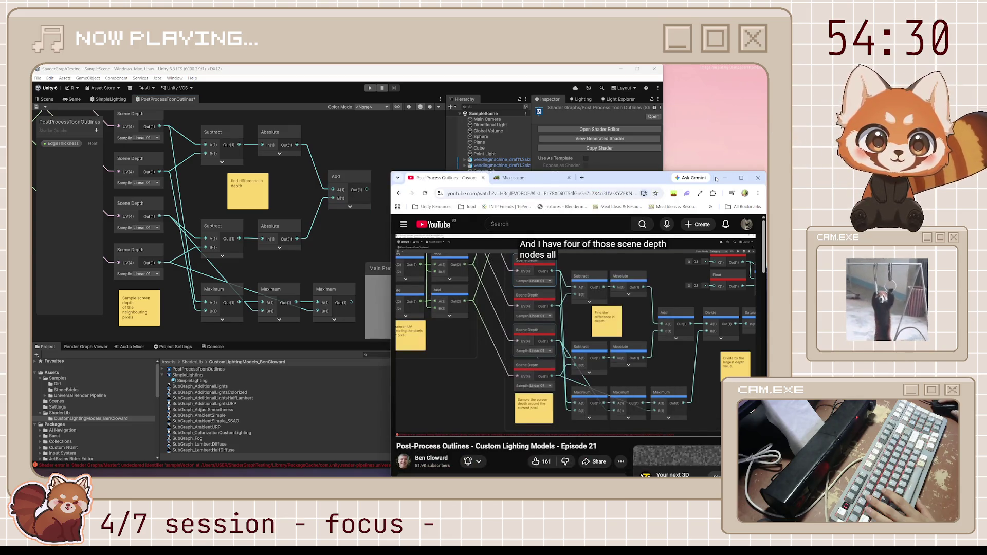
mouse_move(351, 191)
mouse_down()
mouse_move(299, 200)
mouse_move(381, 215)
mouse_up()
scroll(381, 215, down, 3)
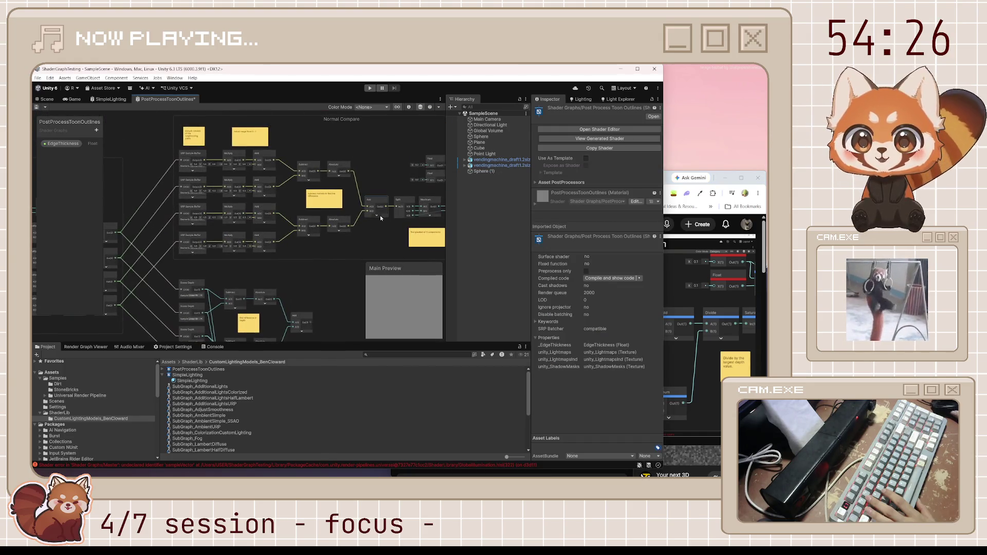
scroll(380, 218, down, 3)
mouse_move(258, 276)
mouse_down()
mouse_move(317, 167)
mouse_move(289, 181)
mouse_up()
scroll(317, 166, up, 3)
scroll(273, 180, up, 1)
text(divi)
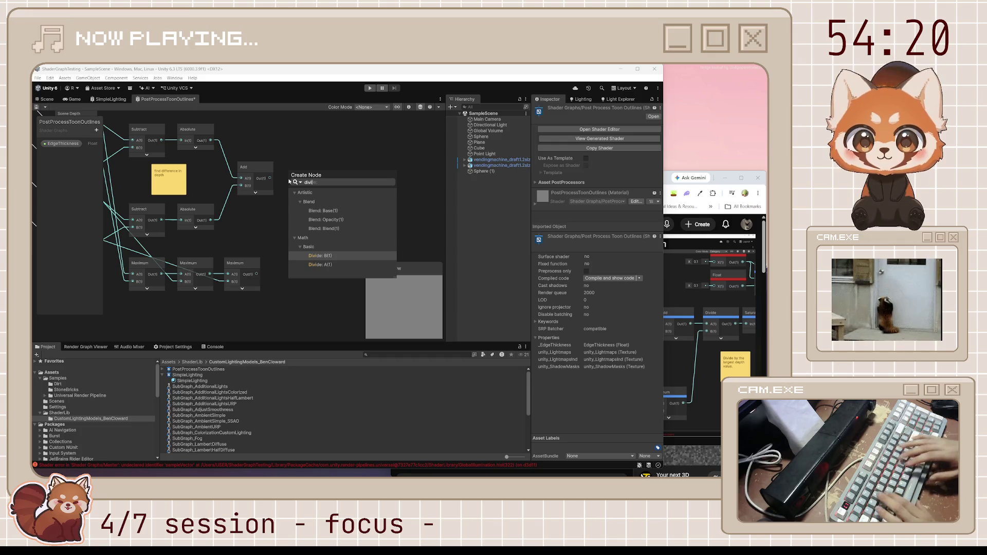
key(Down)
key(Return)
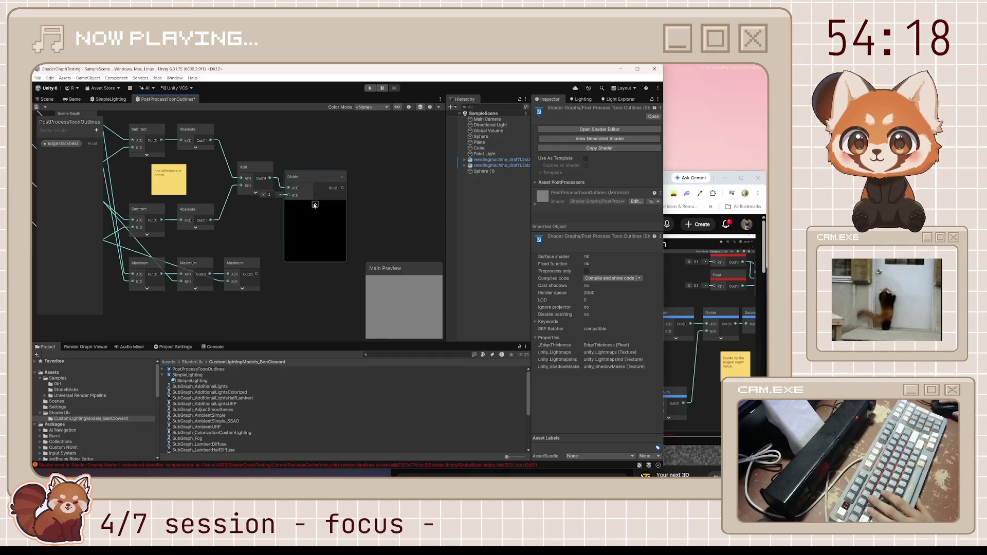
Connect the Maximum output into Divide's B input and settle the node in place.
drag(295, 195, 256, 274)
mouse_move(302, 179)
mouse_down()
mouse_move(306, 186)
mouse_move(320, 174)
mouse_up()
click(325, 253)
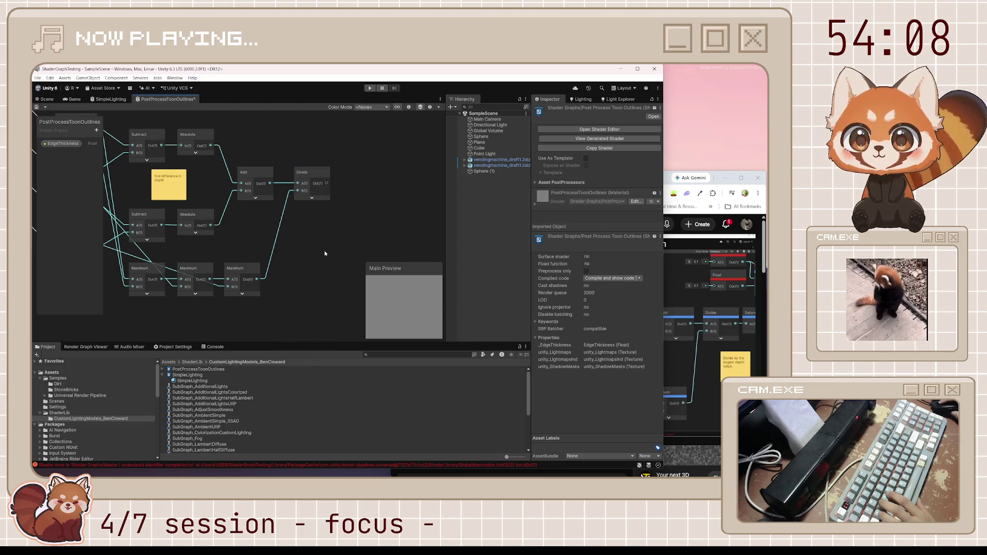
click(667, 181)
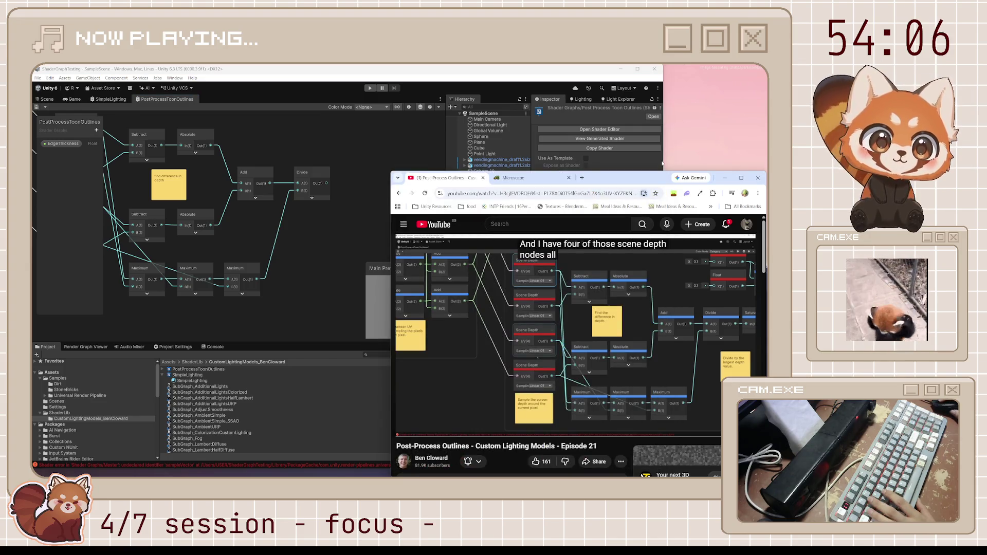
Play the tutorial through its explanation of dividing by the largest depth, then pause.
click(622, 322)
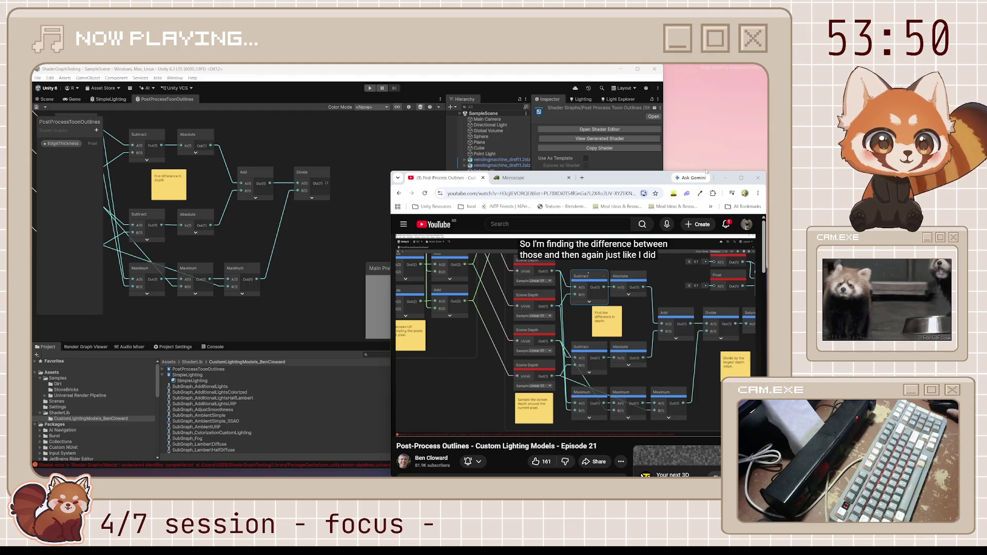
click(666, 397)
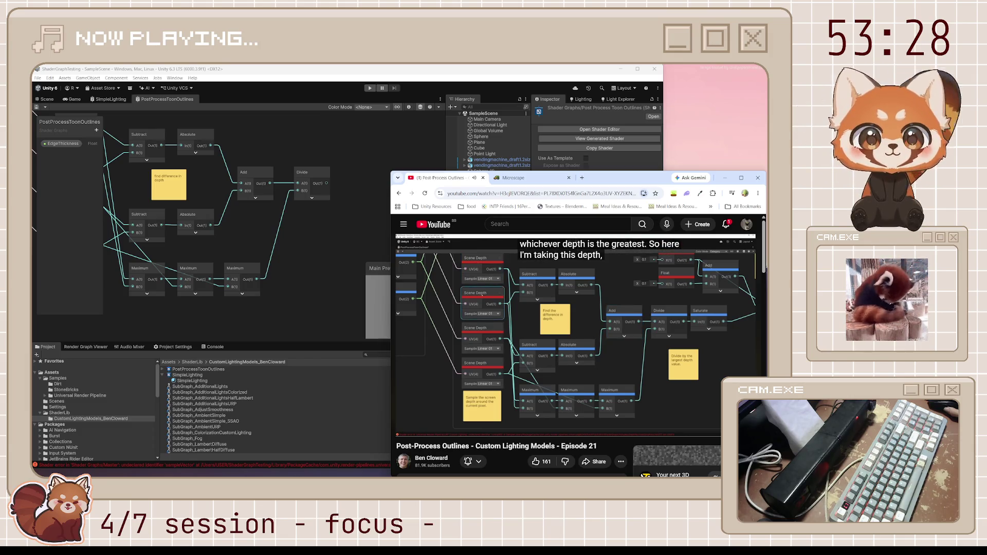
mouse_move(572, 366)
click(584, 348)
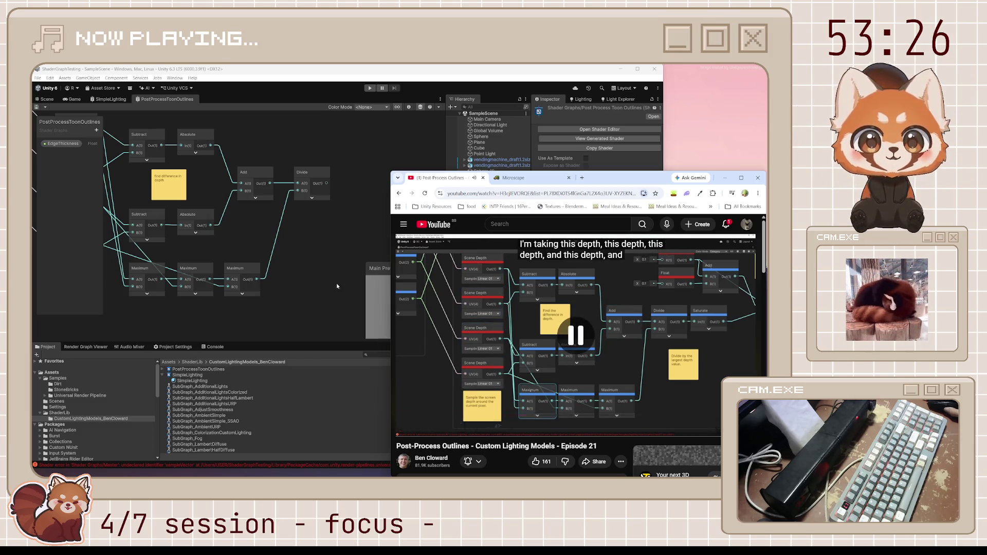
Paste a sticky note reading 'divide by largest depth value.' beside the Divide node.
click(252, 238)
key(ctrl+v)
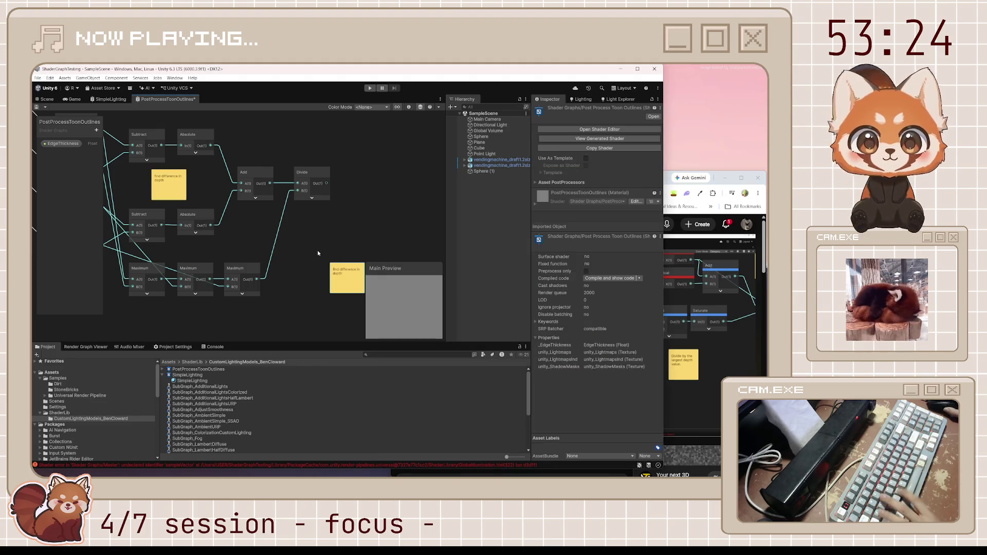
text(divide by largest depth val)
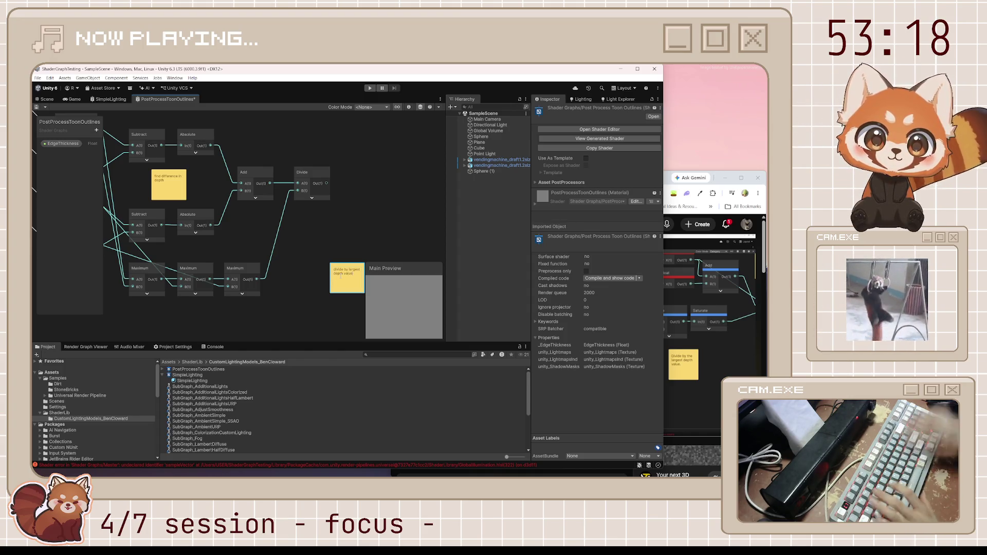
text(ue.)
mouse_move(363, 269)
mouse_down()
mouse_move(322, 233)
mouse_move(308, 236)
mouse_up()
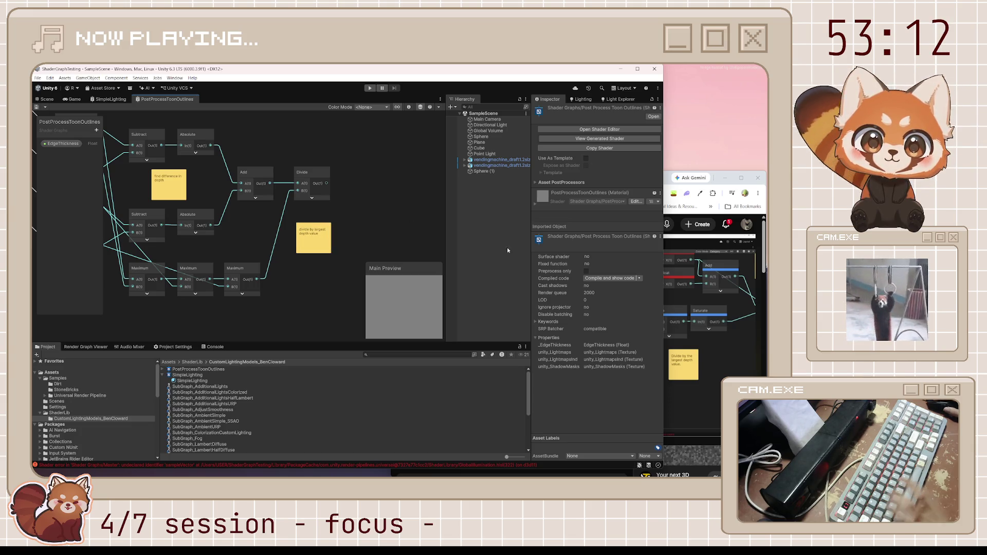
Add a Saturate node from Divide's output, collapse its preview and position it.
click(709, 342)
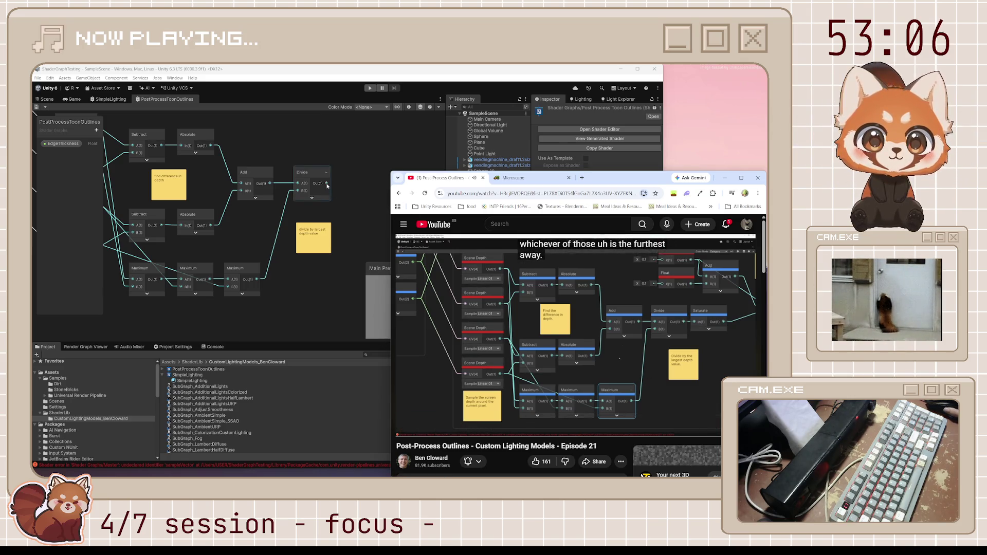
drag(327, 183, 335, 186)
text(saturate)
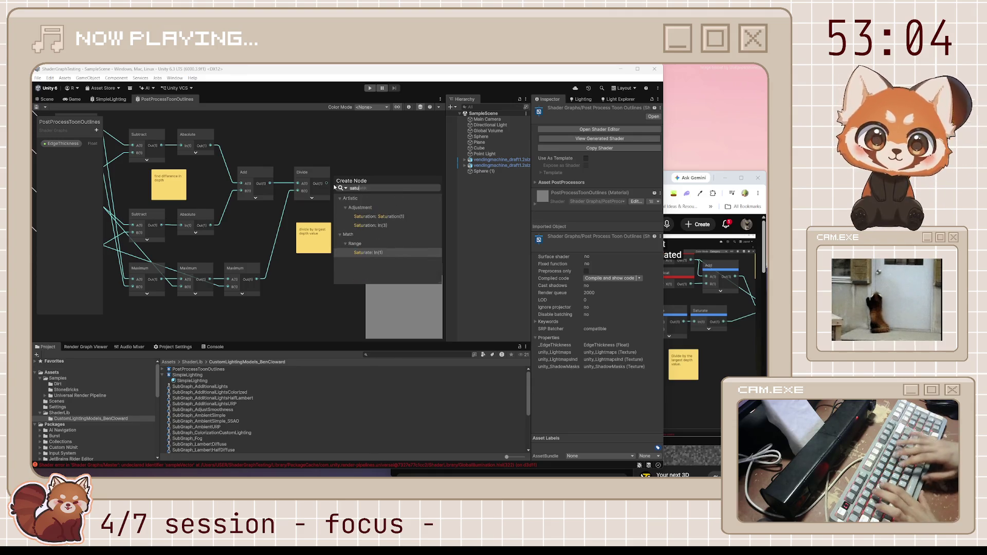
key(Return)
click(361, 203)
drag(342, 185, 355, 175)
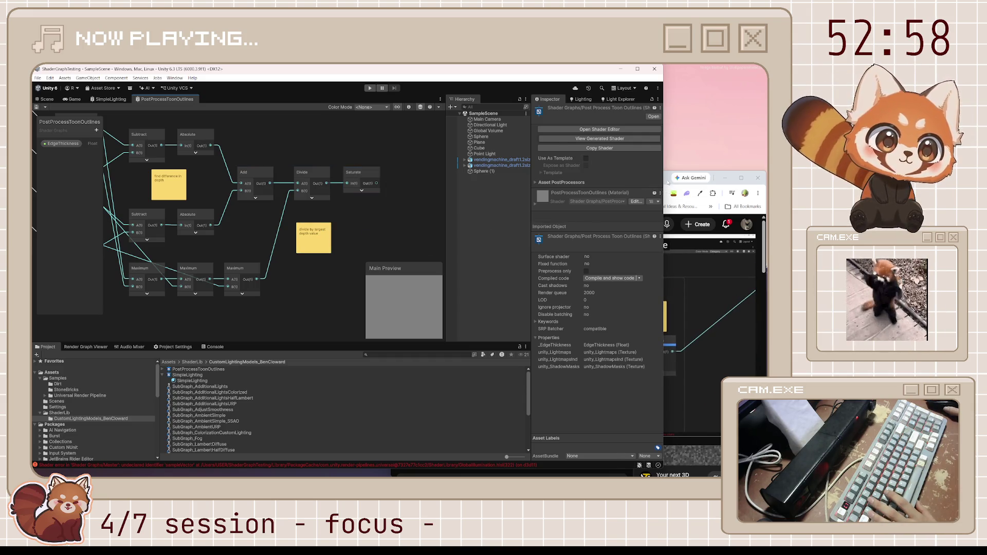
Watch more of the tutorial, pause it, then return to the shader graph.
click(669, 182)
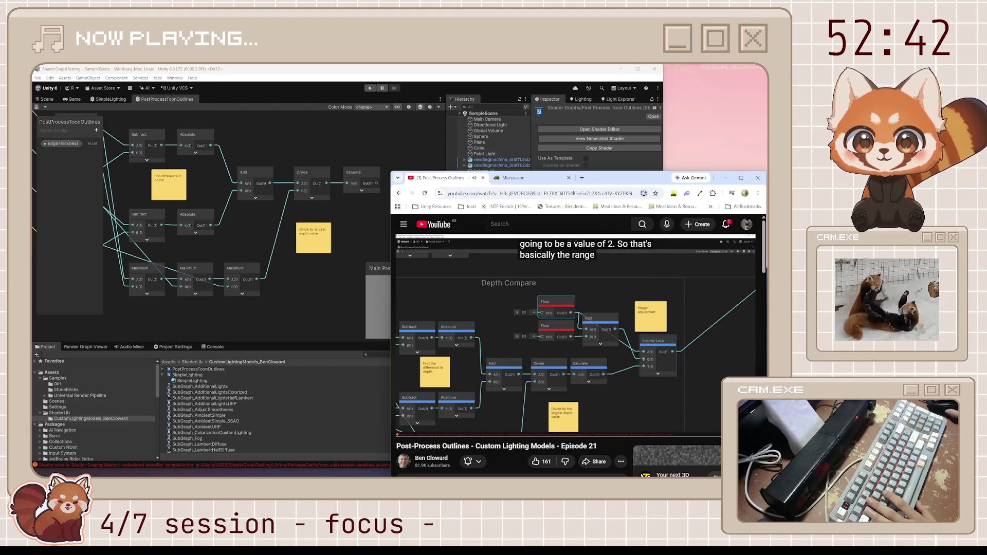
click(552, 350)
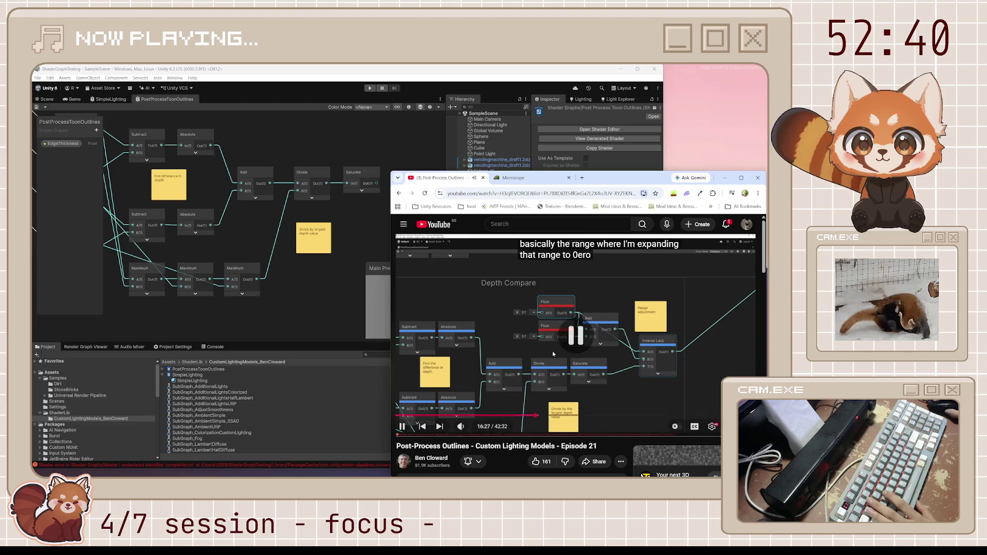
scroll(553, 351, down, 5)
scroll(553, 351, down, 2)
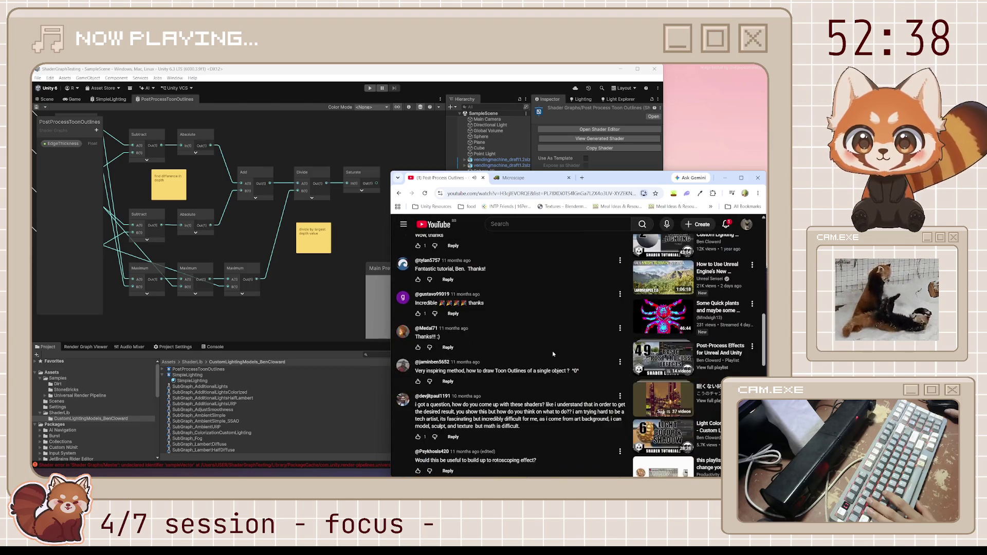
right_click(553, 354)
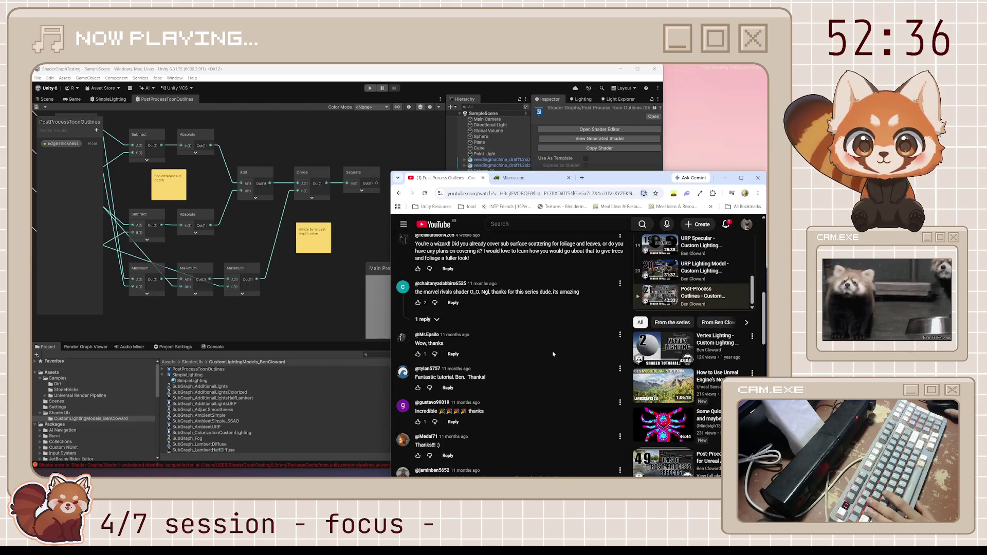
scroll(554, 353, down, 4)
scroll(553, 354, down, 5)
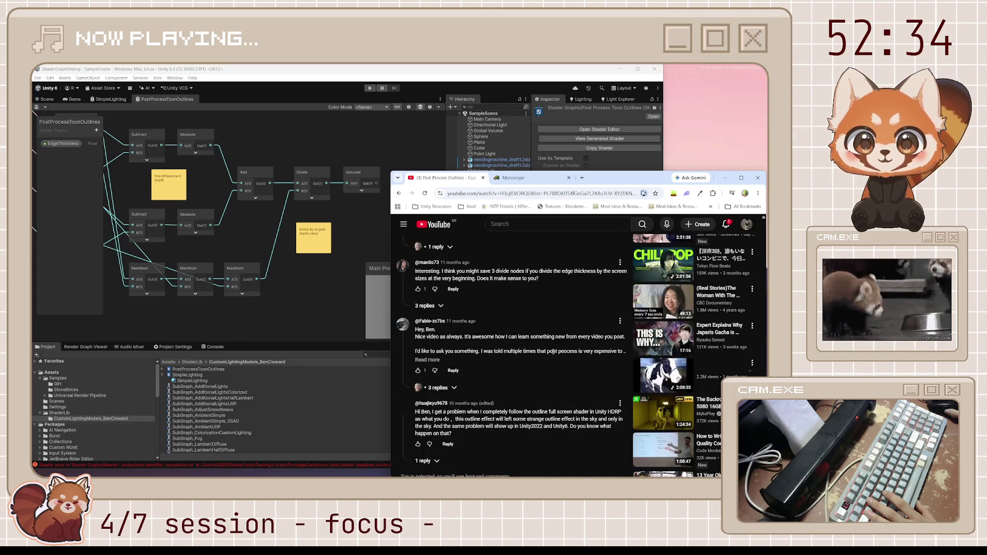
scroll(553, 353, up, 10)
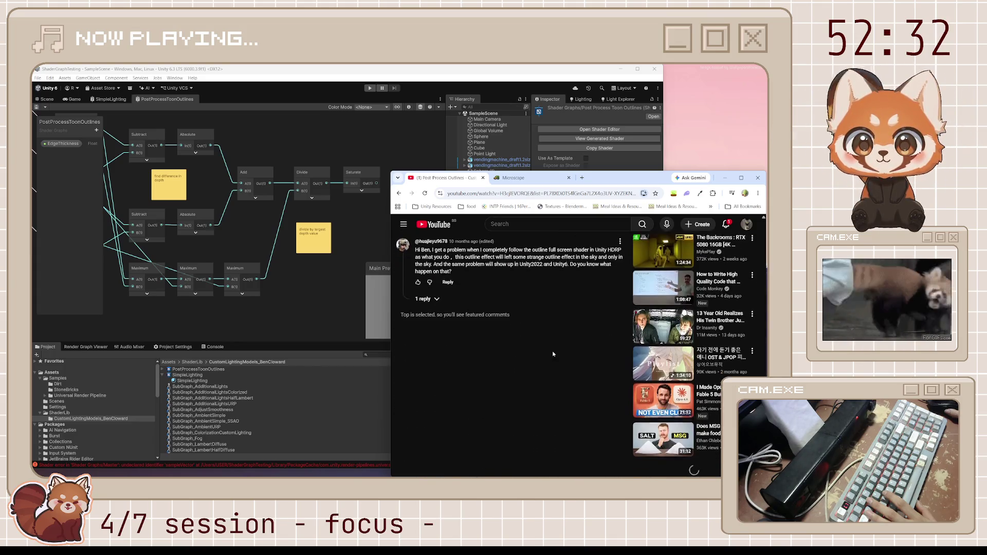
scroll(554, 354, up, 10)
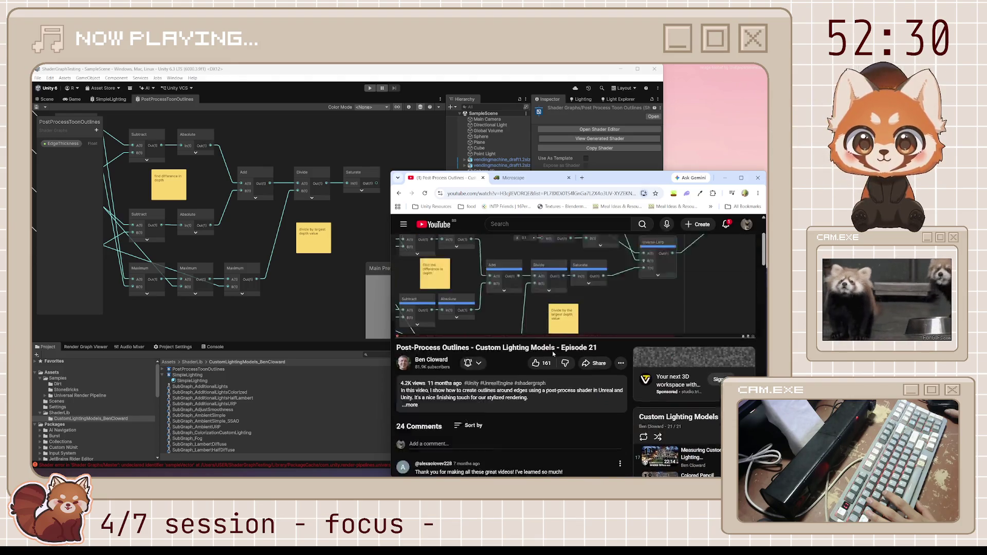
scroll(552, 351, down, 5)
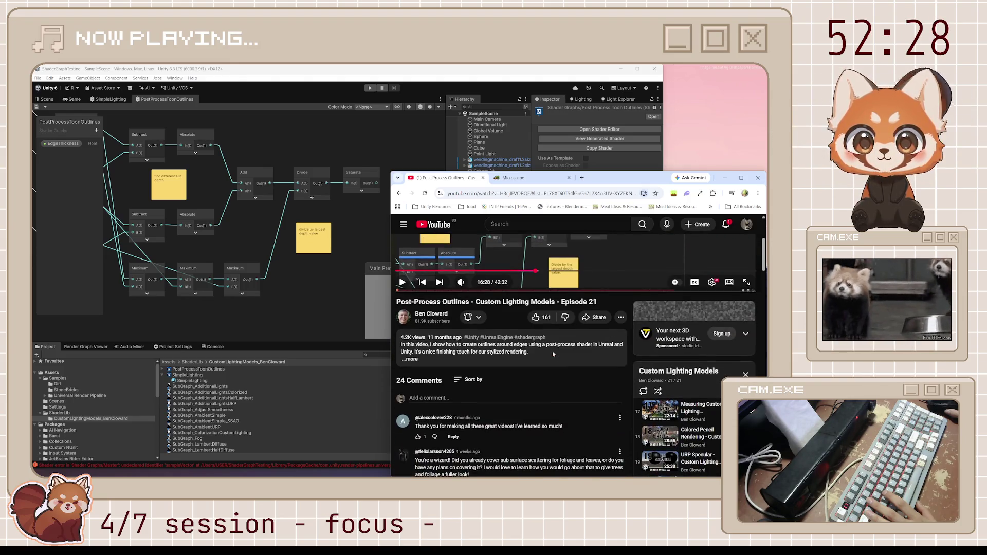
click(330, 291)
Add a Saturate node after Divide via the node search.
key(space)
text(remap)
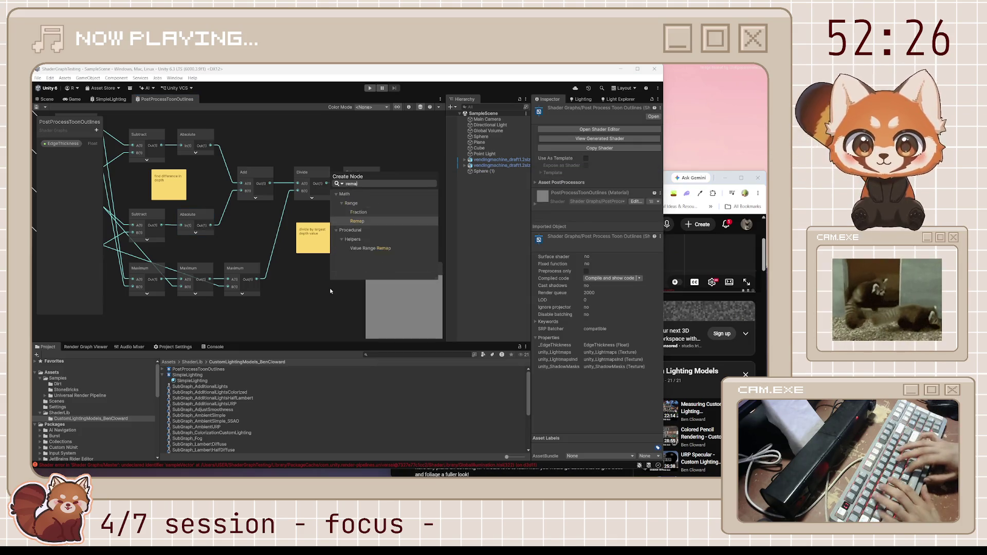
key(BackSpace)
key(BackSpace)
key(BackSpace)
text(saturate)
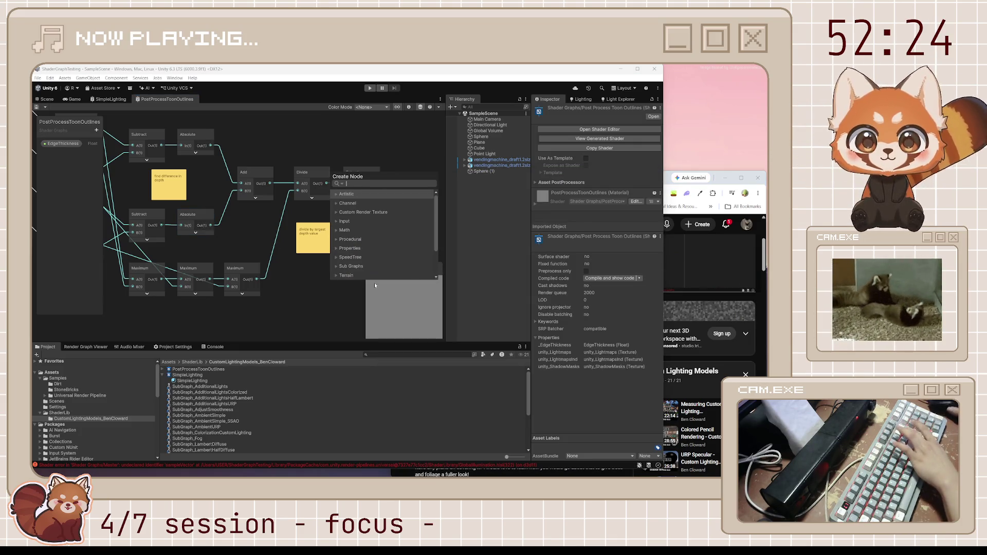
key(Return)
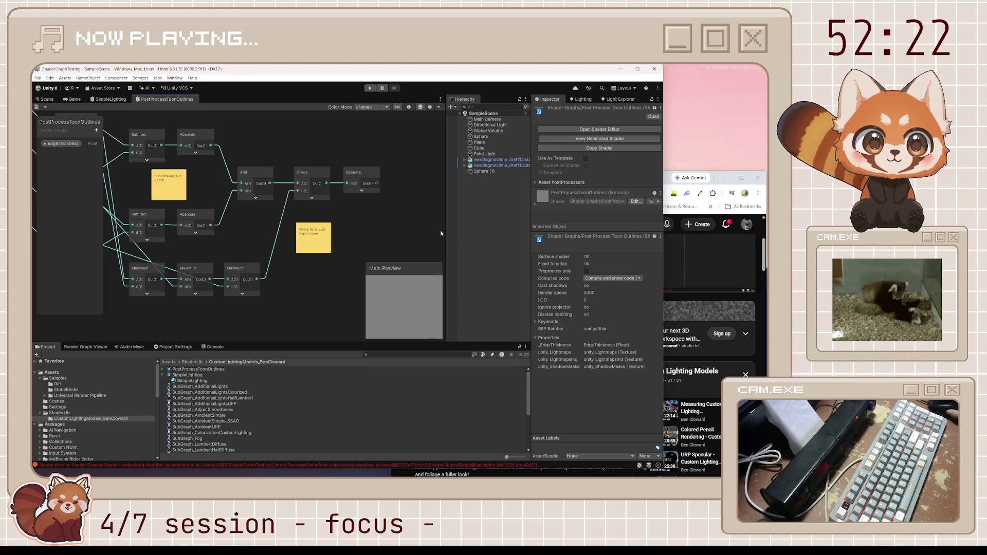
Select the Float, Add and Inverse Lerp nodes, collapse their previews and move them up.
scroll(363, 185, down, 3)
drag(338, 184, 357, 262)
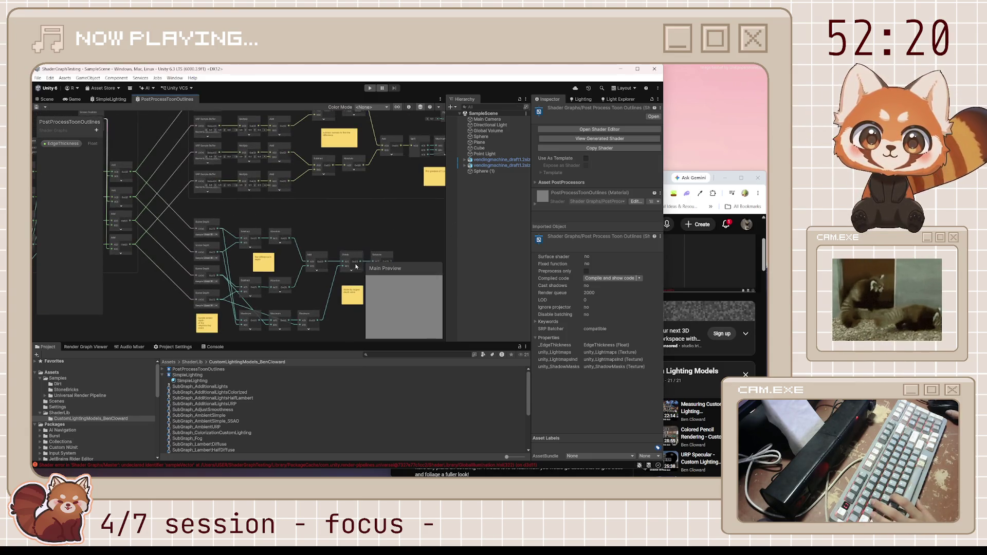
scroll(363, 201, down, 2)
scroll(227, 218, up, 5)
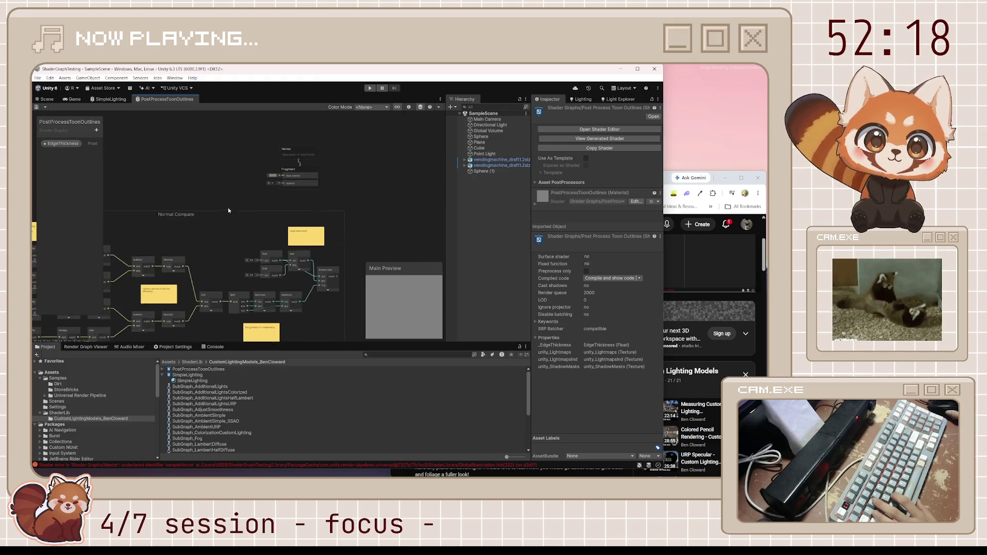
drag(244, 212, 214, 174)
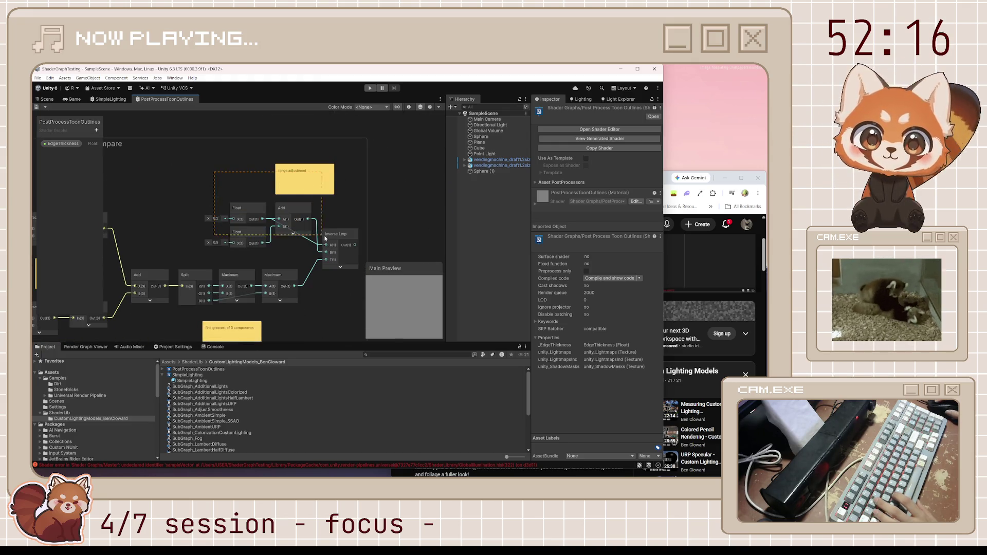
scroll(348, 254, down, 4)
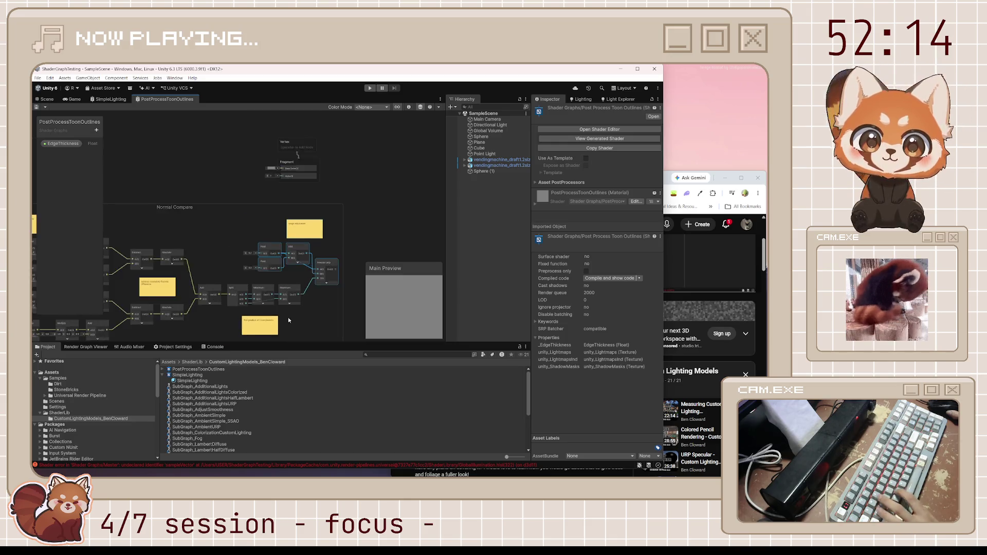
scroll(312, 235, up, 3)
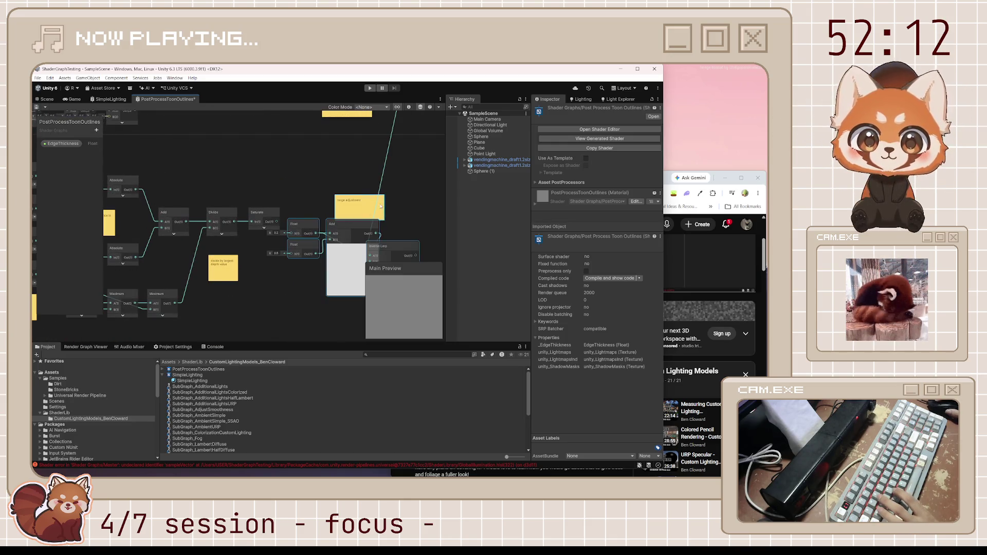
mouse_move(327, 223)
mouse_down()
mouse_move(312, 254)
mouse_move(329, 244)
mouse_move(359, 186)
mouse_up()
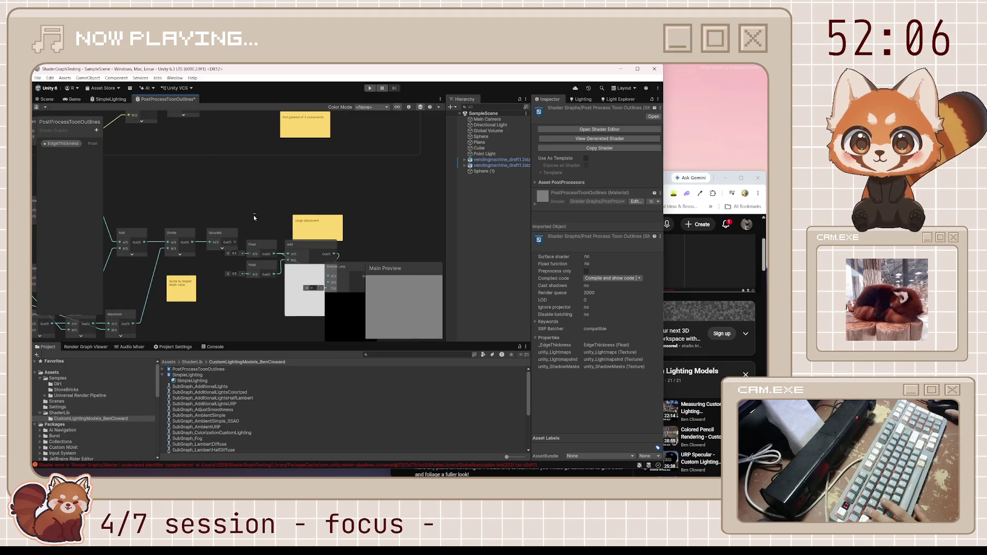
drag(254, 216, 363, 313)
click(311, 268)
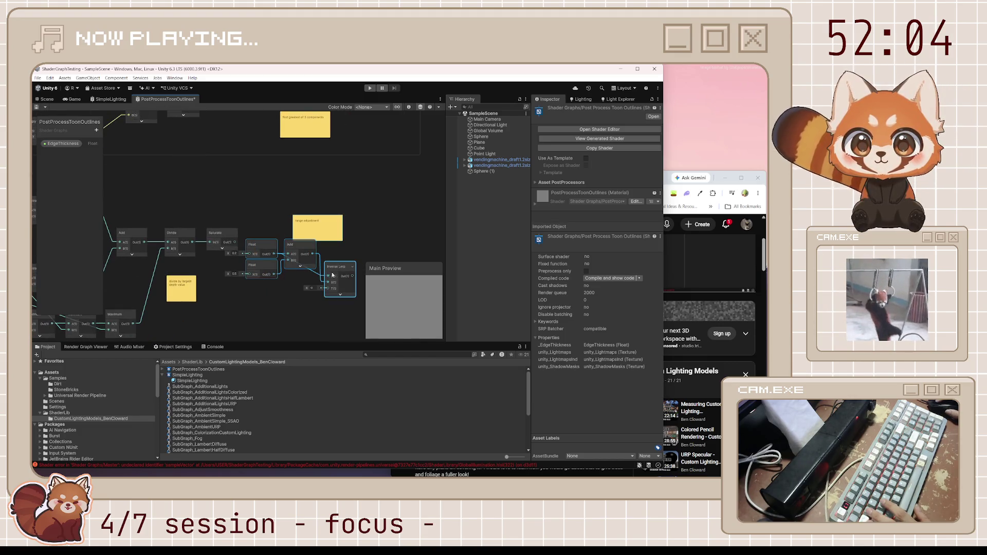
mouse_move(307, 240)
mouse_down()
mouse_move(330, 180)
mouse_move(298, 180)
mouse_move(347, 181)
mouse_up()
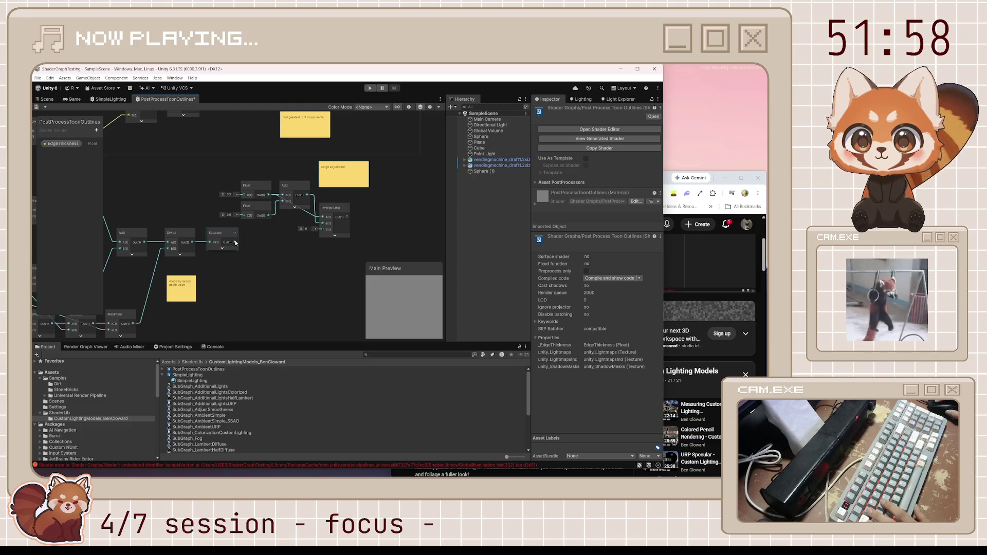
click(663, 179)
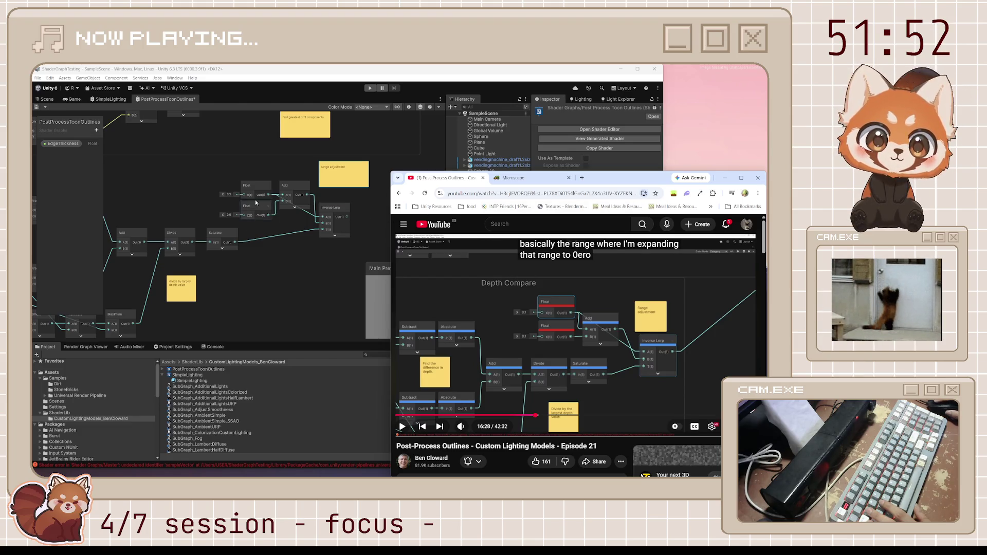
Select the lower block of nodes and shift it slightly down.
click(232, 193)
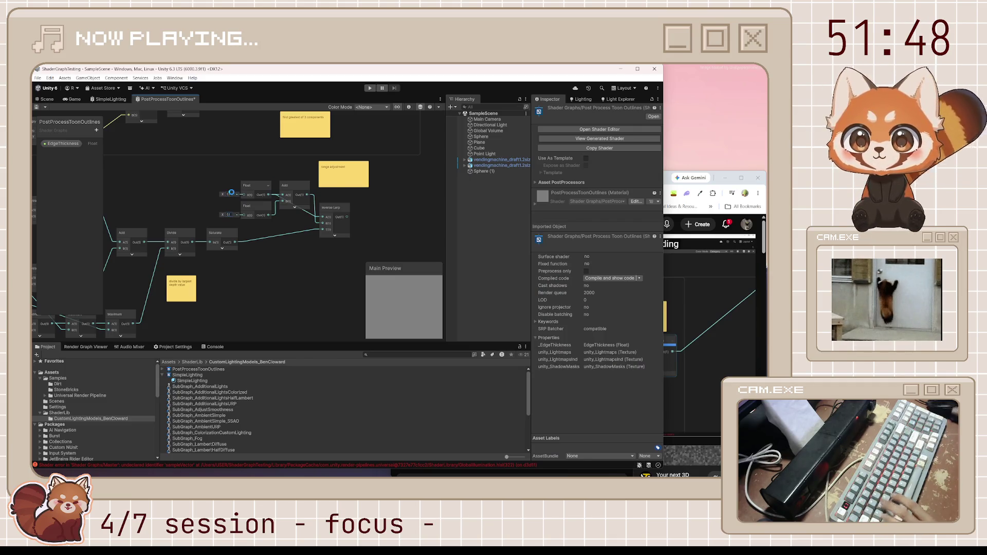
scroll(334, 206, down, 5)
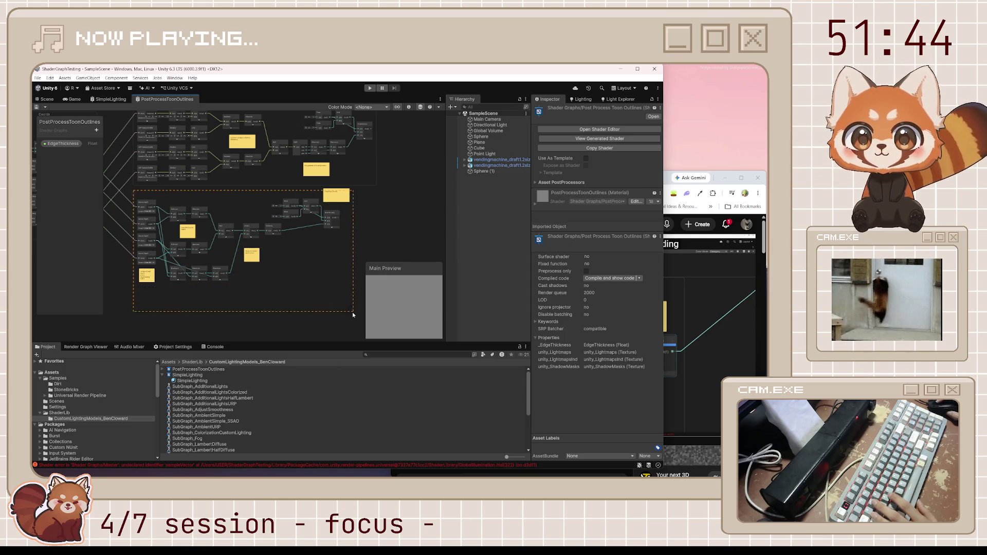
drag(353, 314, 354, 313)
drag(333, 220, 335, 230)
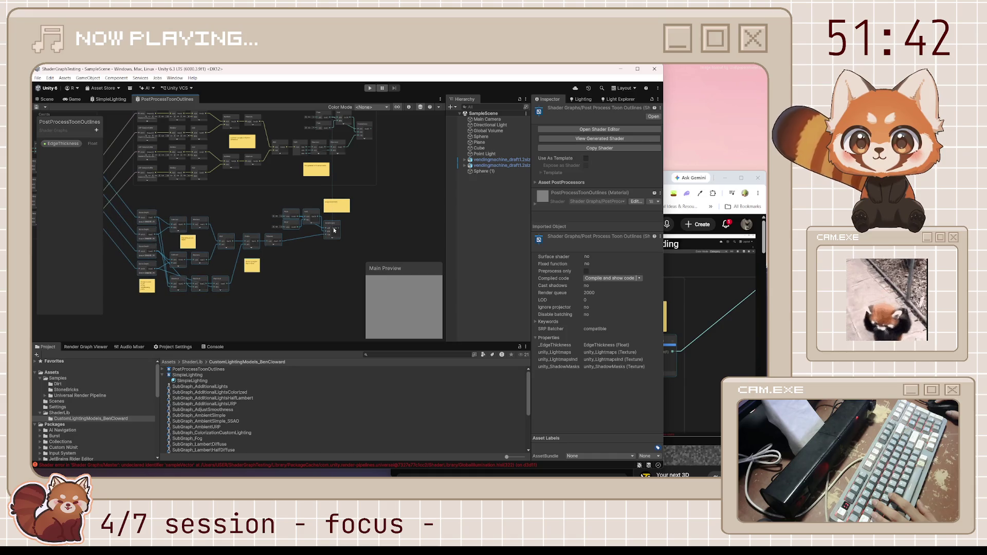
click(666, 184)
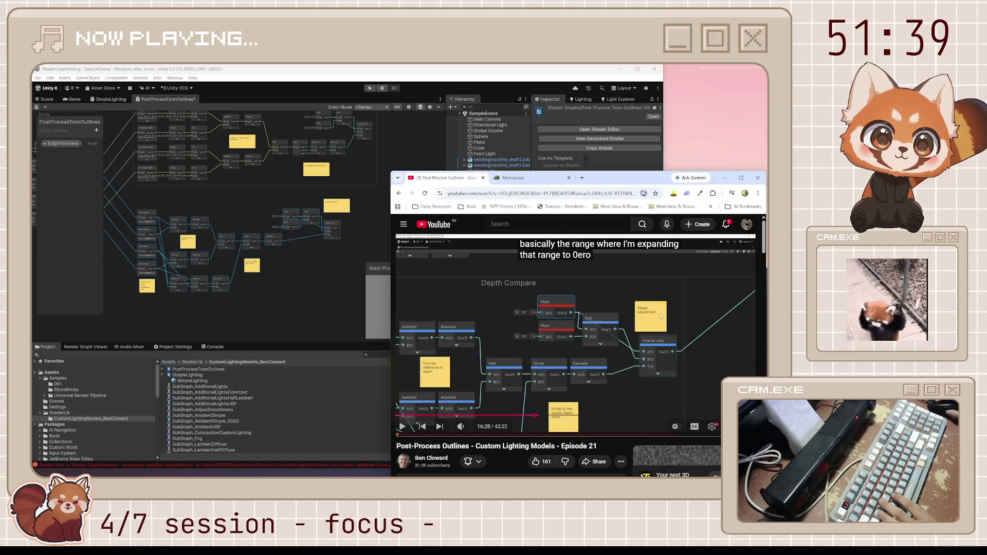
click(398, 73)
Group the selected depth-comparison nodes into a frame titled 'Depth Compare'.
right_click(224, 245)
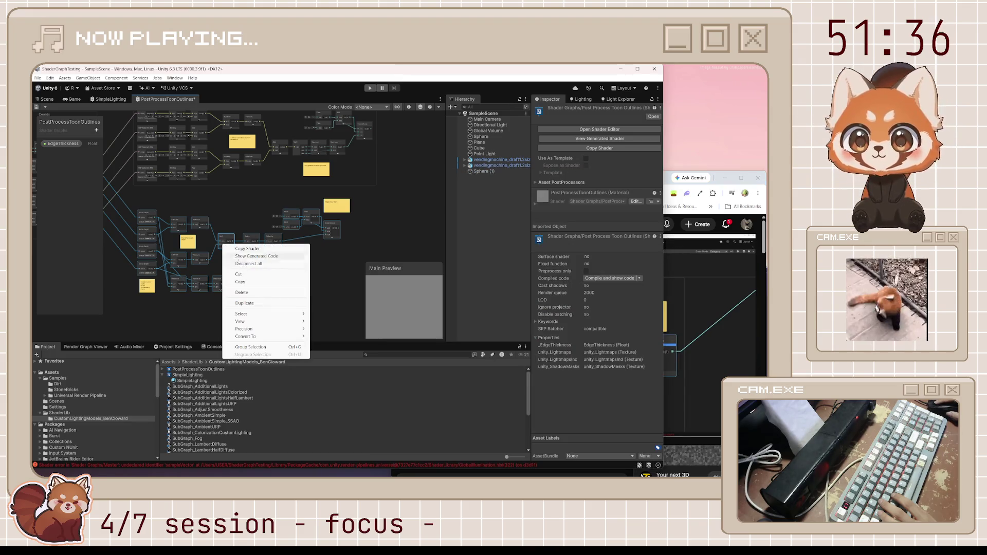
click(263, 349)
text(Depth Compare)
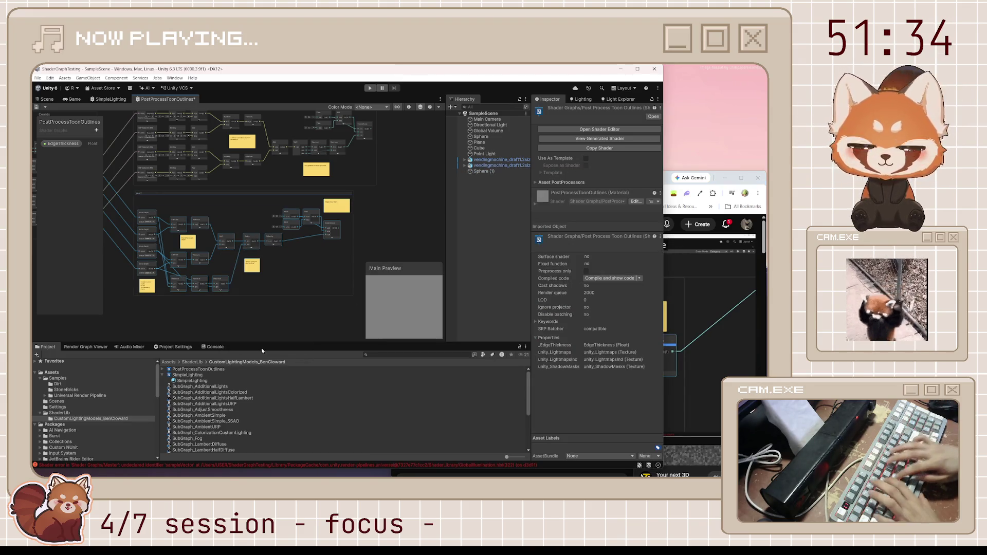
key(Return)
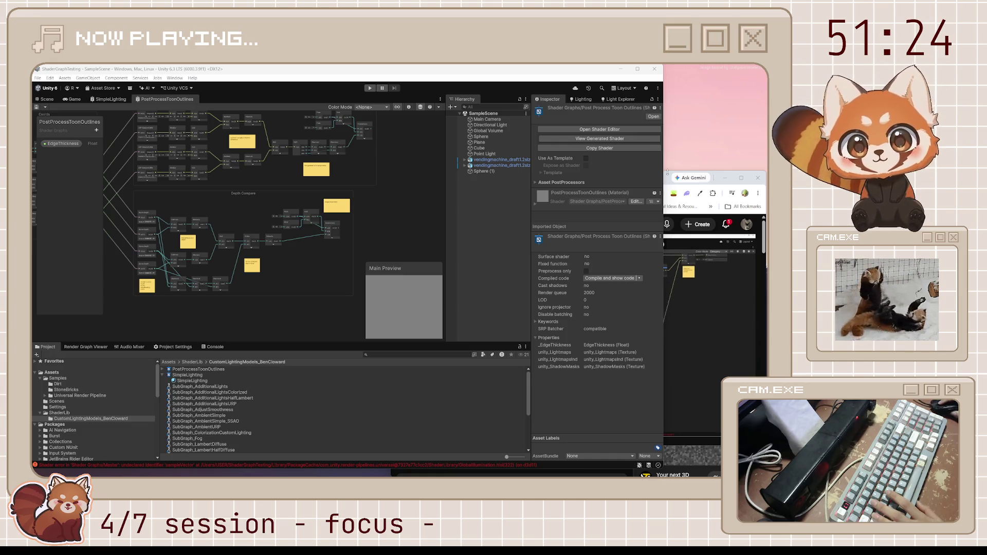
click(668, 238)
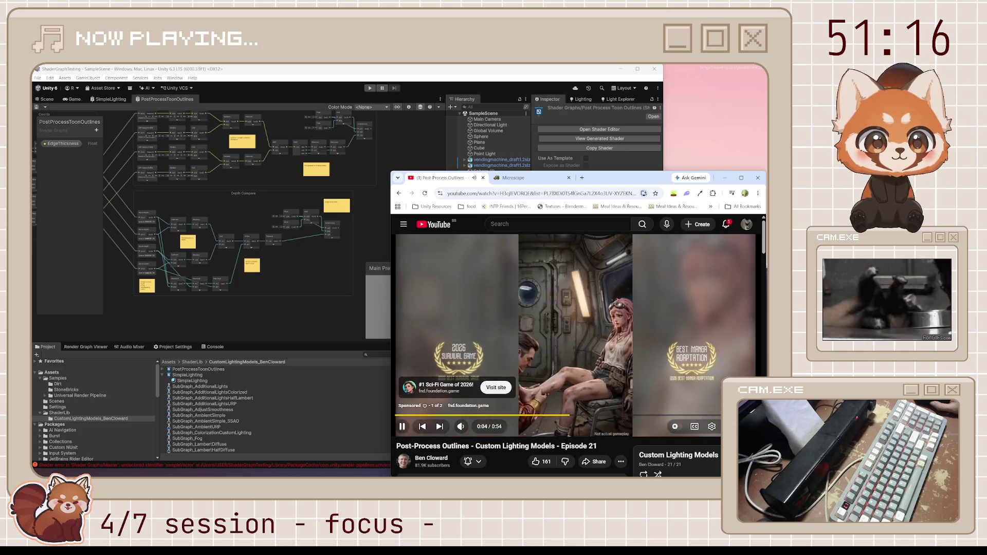
Play the tutorial past the ad to about 17:03, pause it, and return to Unity.
key(space)
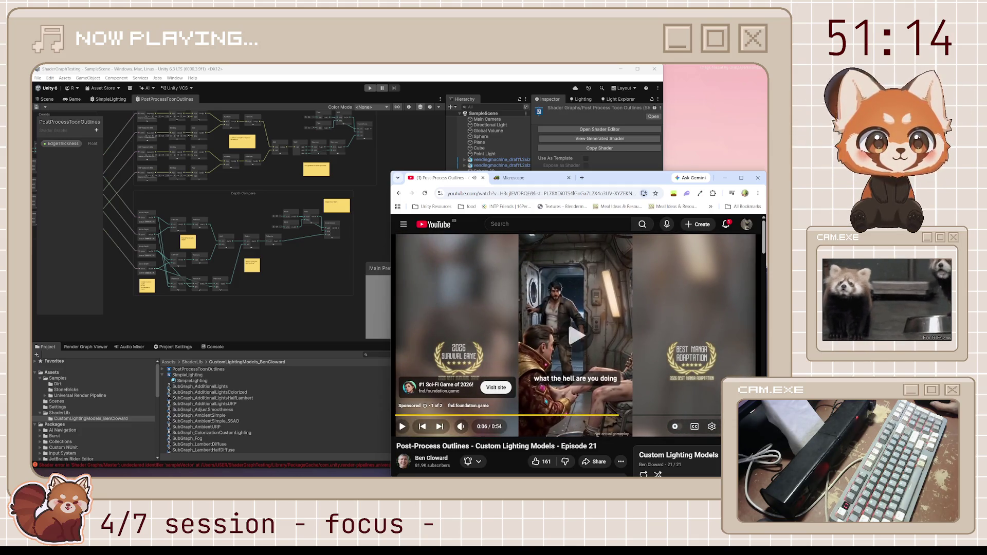
key(space)
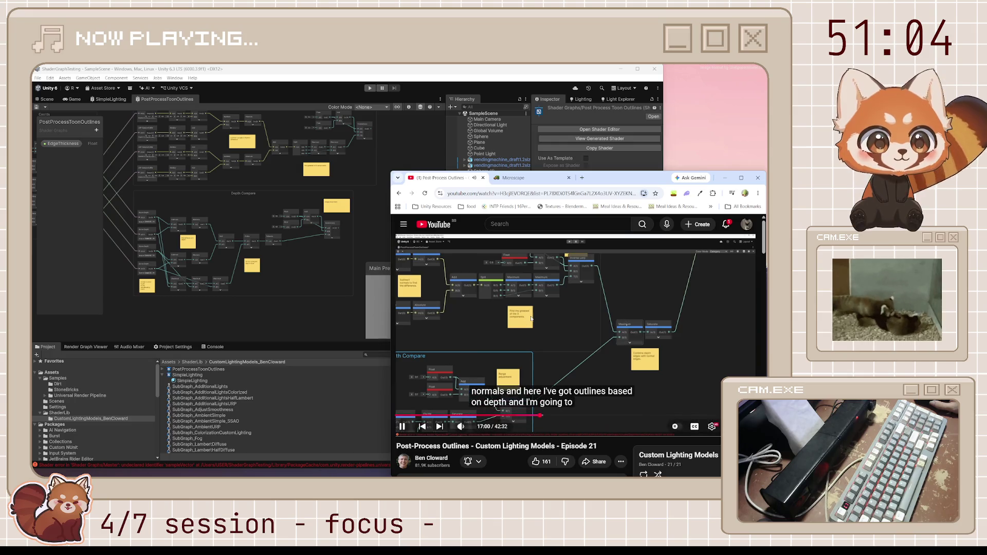
click(552, 304)
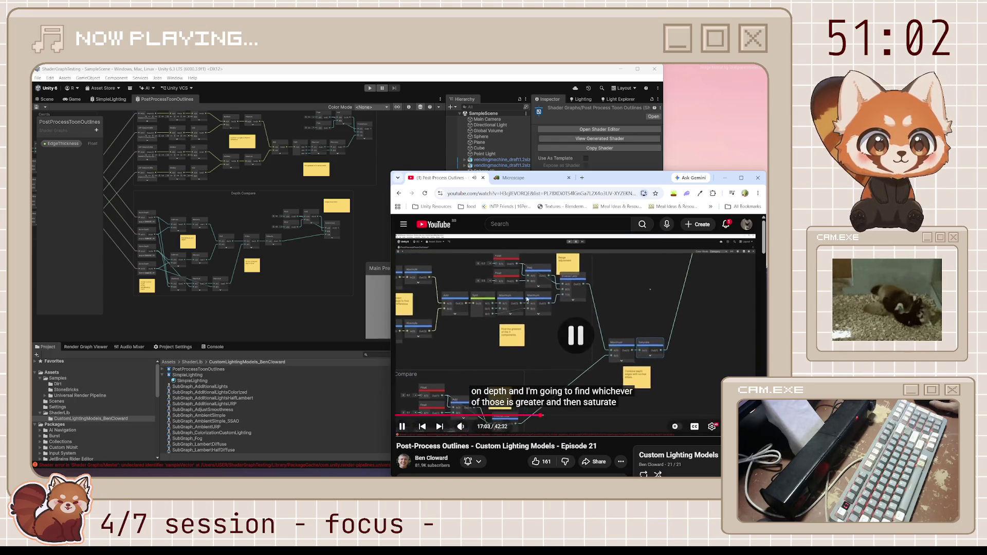
click(353, 193)
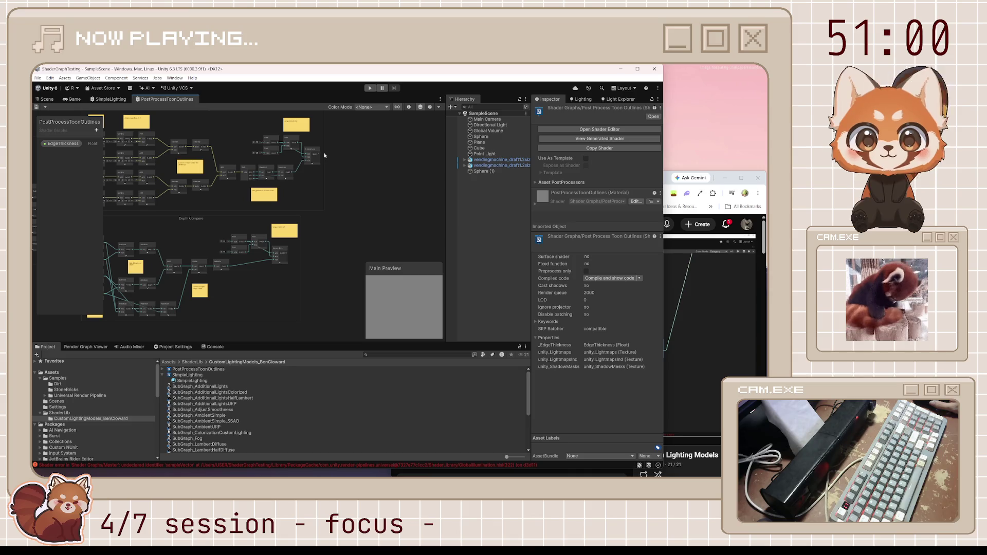
Feed Maximum's output into a new Saturate node with its preview collapsed.
drag(319, 154, 348, 189)
text(saturate)
key(Return)
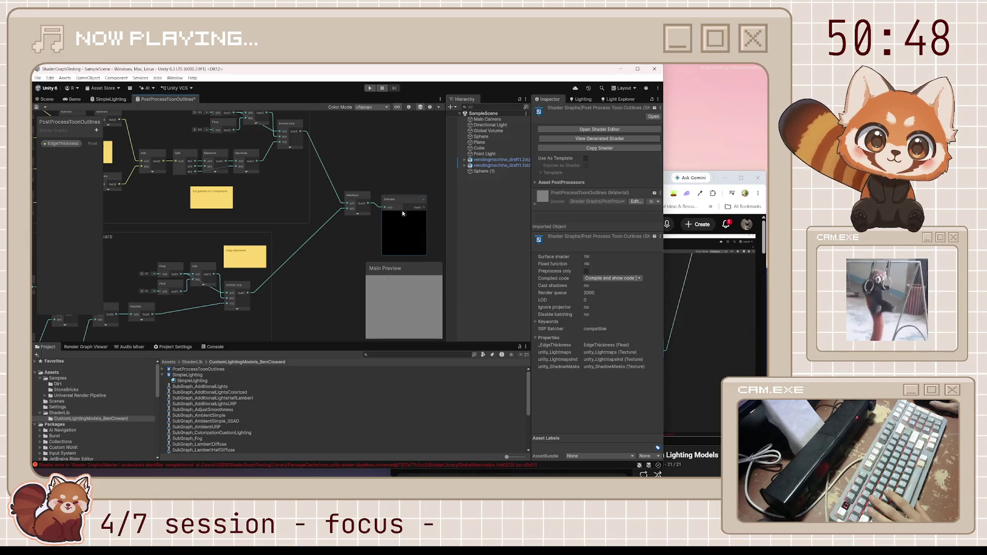
click(405, 214)
drag(397, 199, 395, 195)
scroll(396, 197, up, 4)
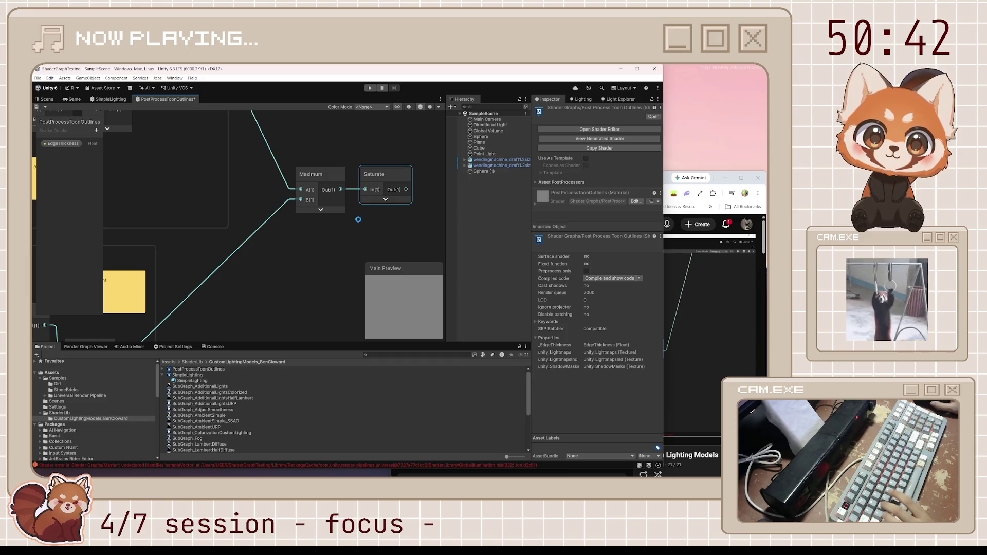
scroll(359, 222, down, 3)
Check the tutorial, then paste a copy of the 'range adjustment' sticky note nearby.
key(alt+Tab)
click(574, 289)
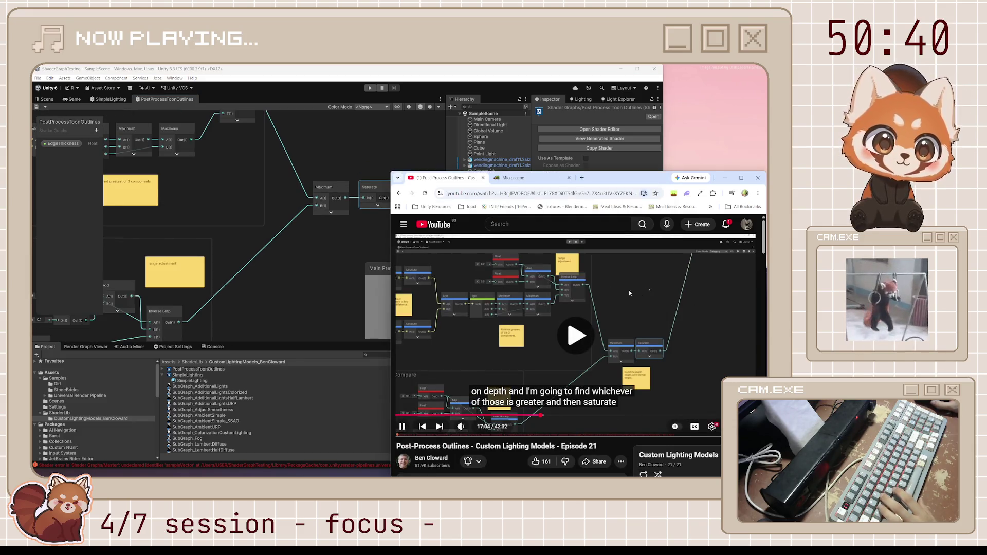
click(574, 290)
drag(348, 236, 317, 216)
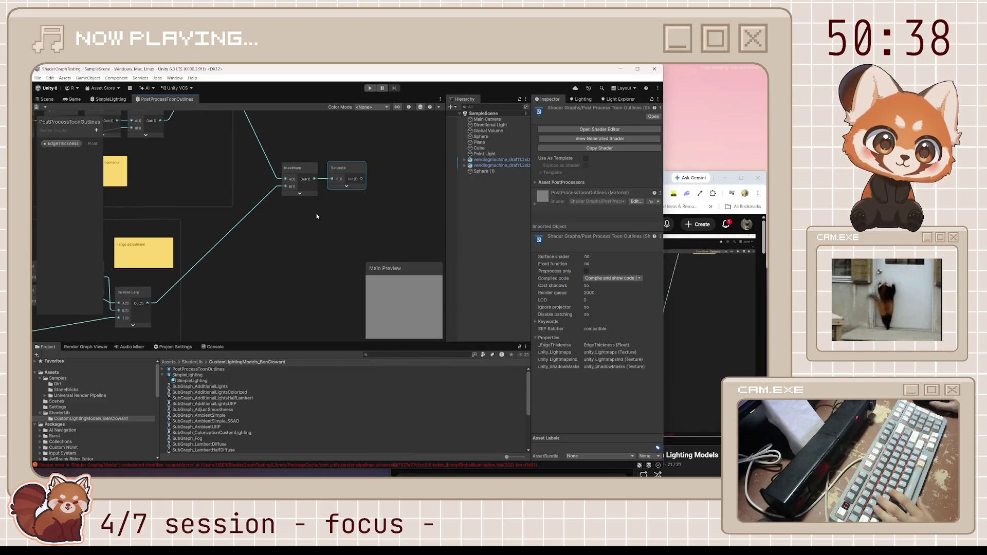
key(ctrl+v)
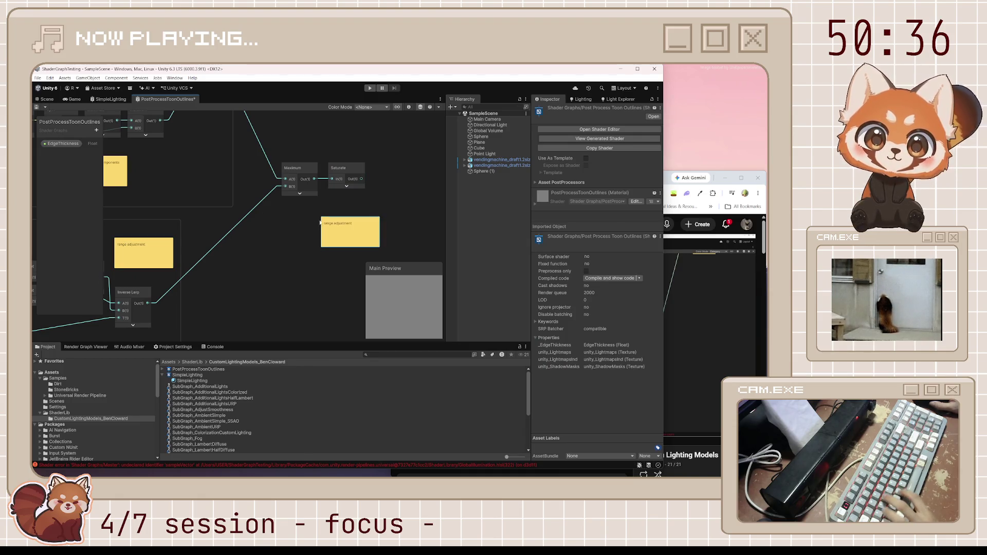
Label the copied note 'combine depth edges with normal edges.', place it below Saturate, and save.
text(col)
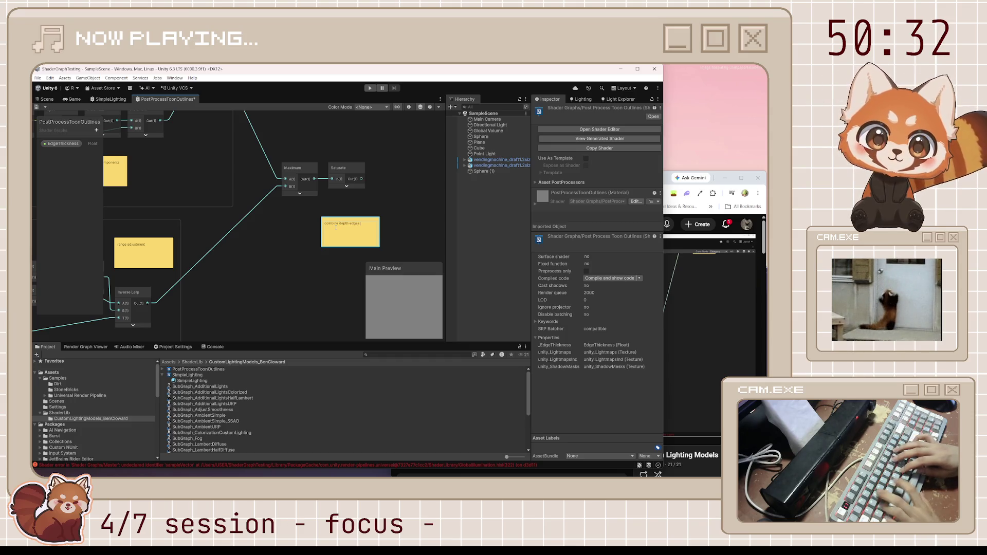
text(l edges.)
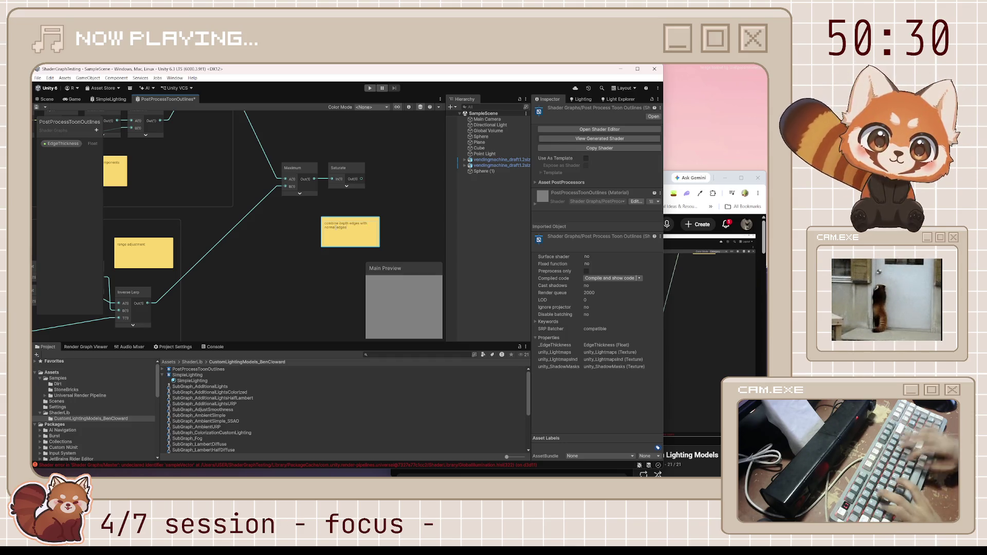
click(690, 303)
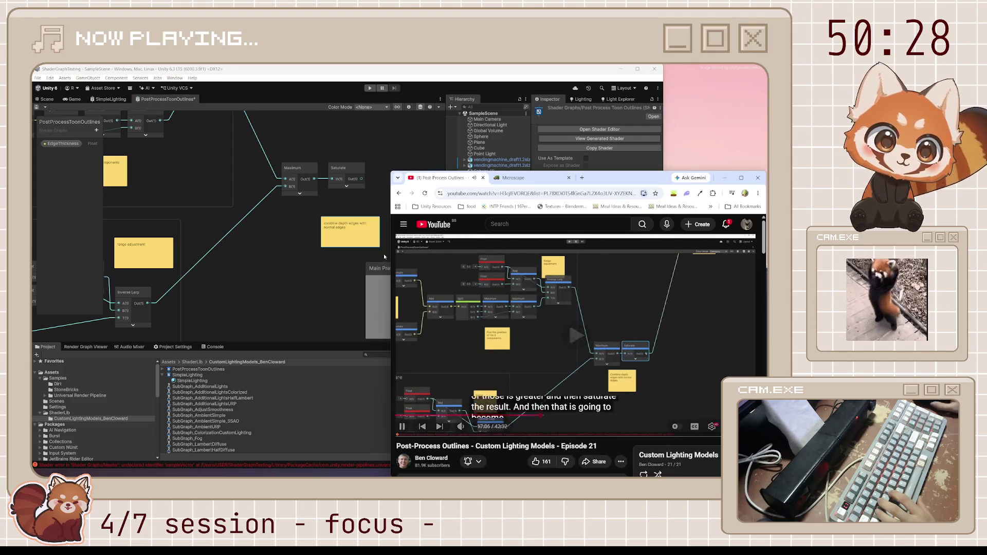
drag(362, 223, 340, 215)
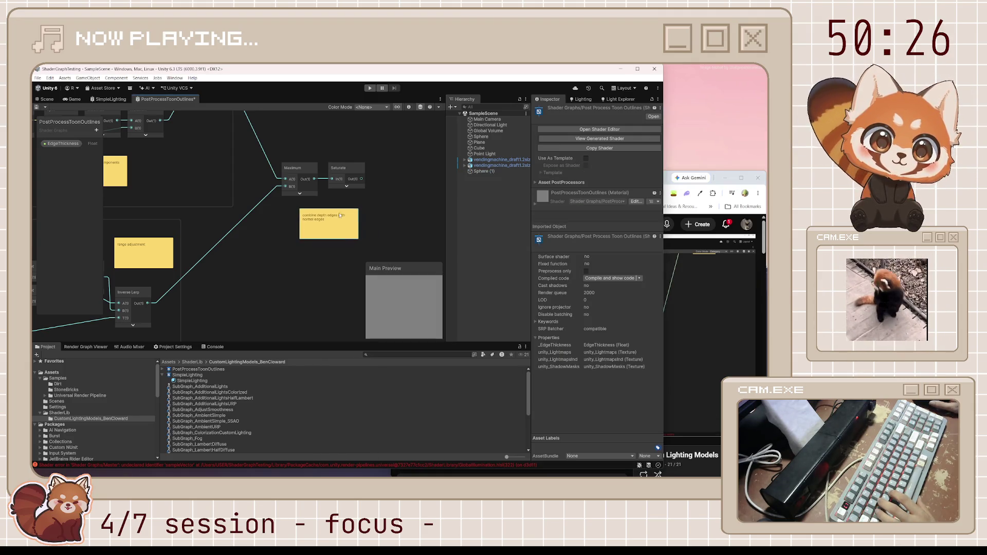
key(ctrl+s)
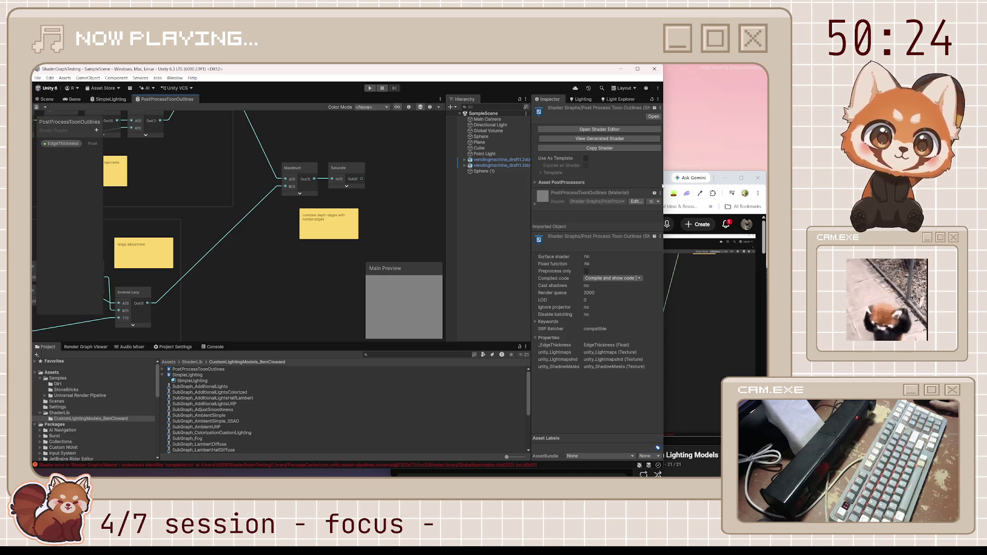
key(alt+Tab)
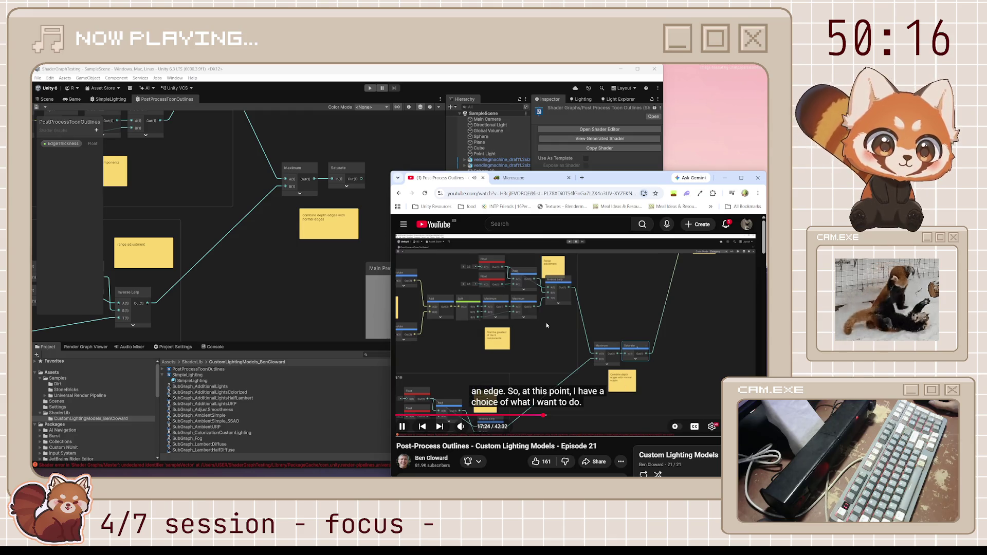
Collapse the Saturate node's preview after checking the tutorial.
click(349, 188)
click(358, 189)
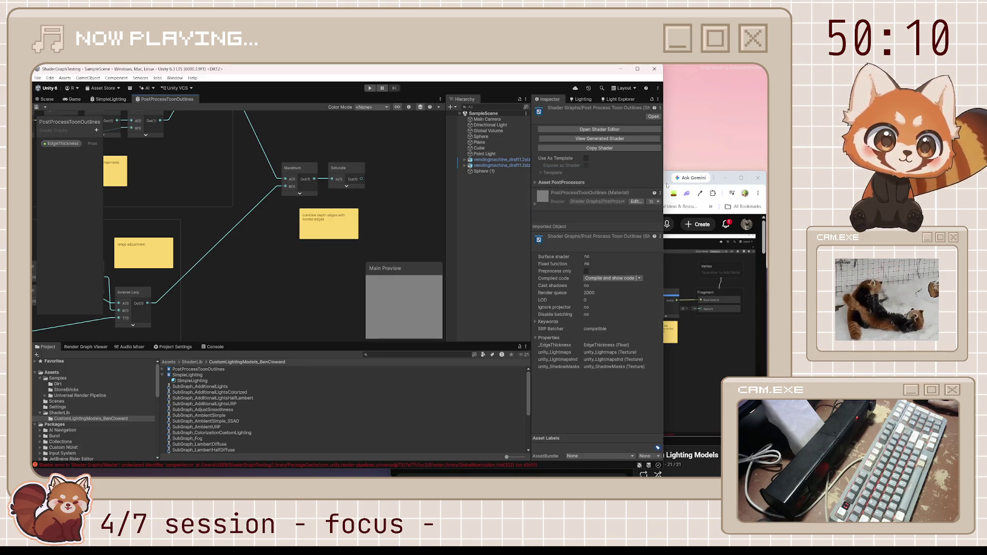
key(alt+Tab)
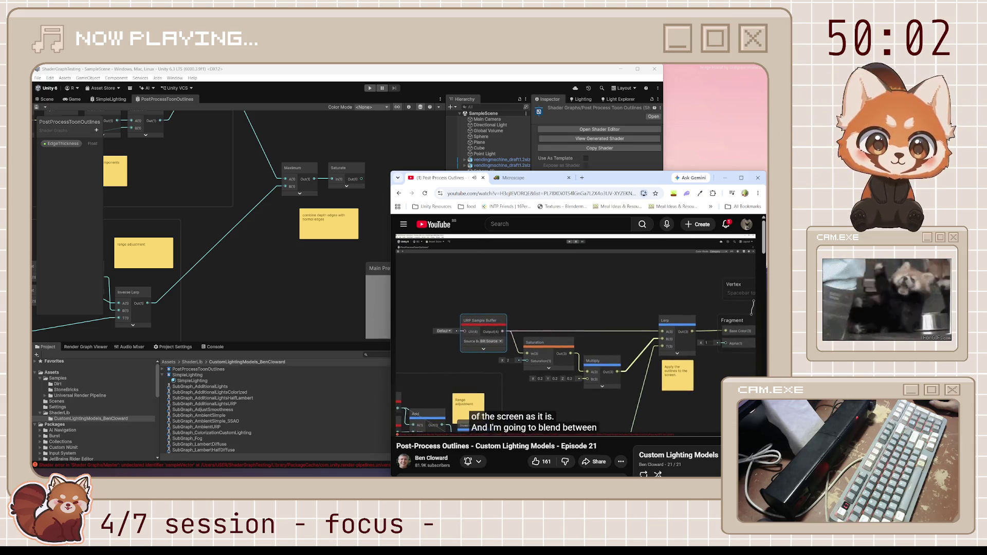
scroll(248, 254, down, 5)
click(248, 254)
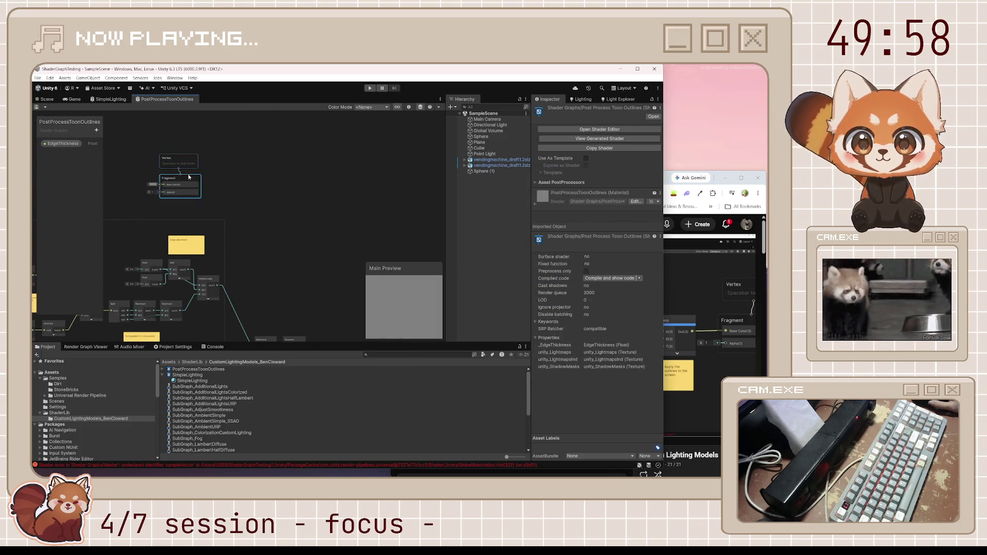
Drag the Vertex/Fragment master stack beside the Saturate node and open the node search.
drag(174, 160, 204, 177)
mouse_move(258, 193)
mouse_down()
mouse_move(420, 251)
mouse_move(354, 167)
mouse_move(410, 267)
mouse_up()
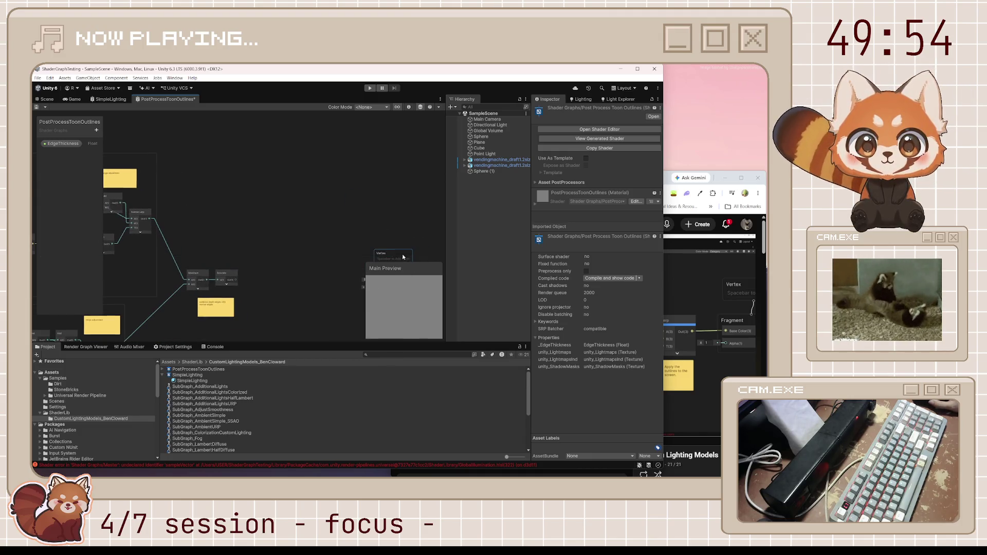
drag(308, 255, 313, 175)
scroll(312, 175, up, 2)
click(664, 182)
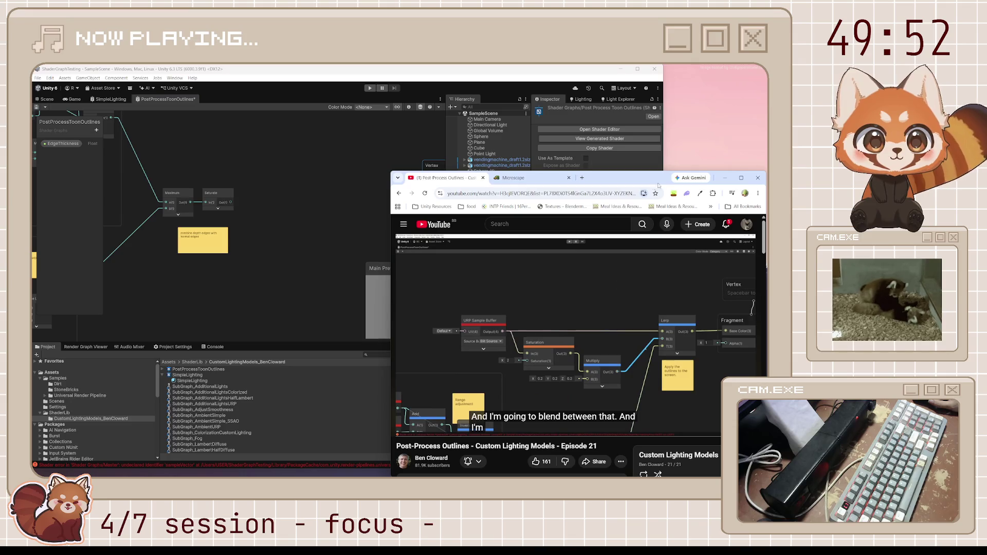
click(264, 171)
key(space)
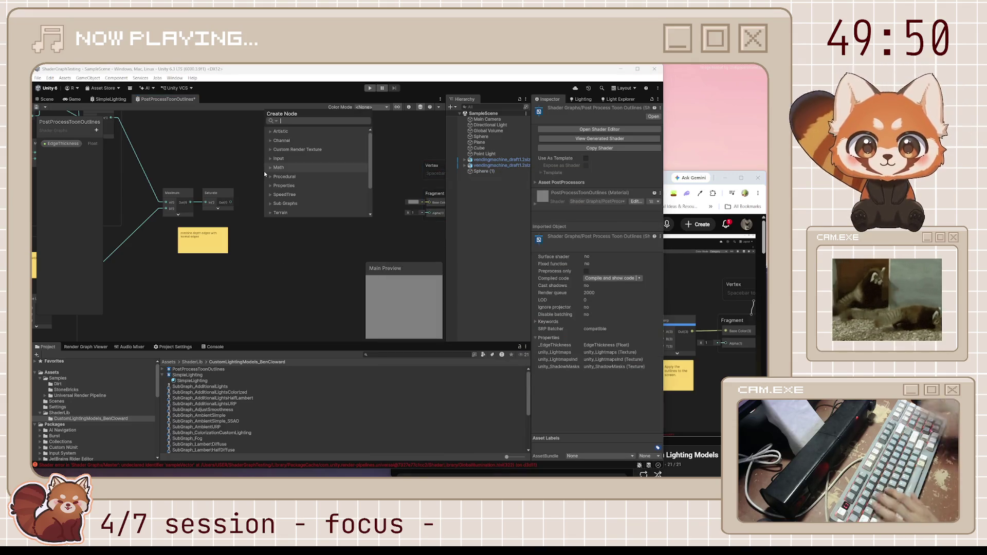
Add a URP Sample Buffer node with Source set to Blit Source, placed higher up.
text(urp sa)
key(Return)
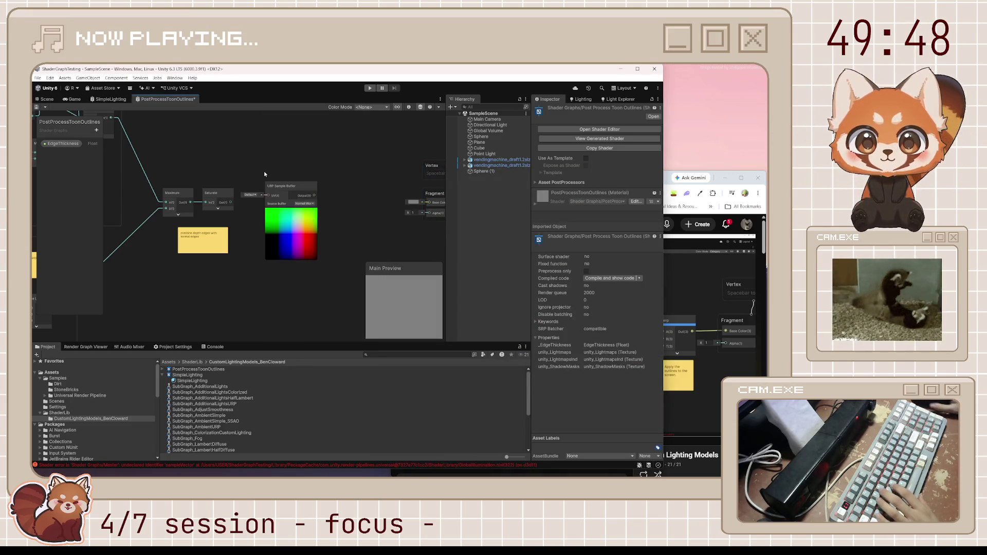
click(309, 204)
click(317, 225)
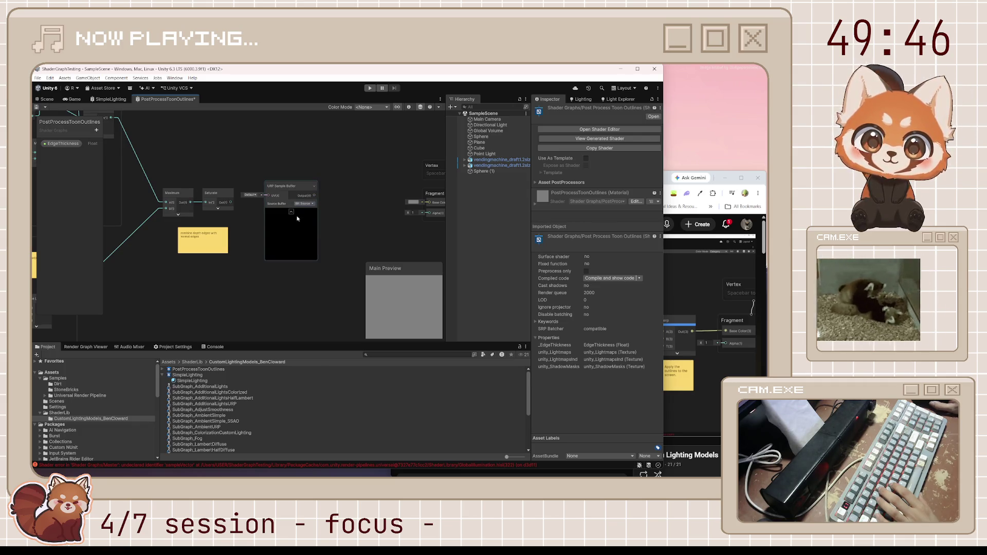
click(291, 211)
mouse_move(277, 188)
mouse_down()
mouse_move(276, 150)
mouse_move(264, 139)
mouse_up()
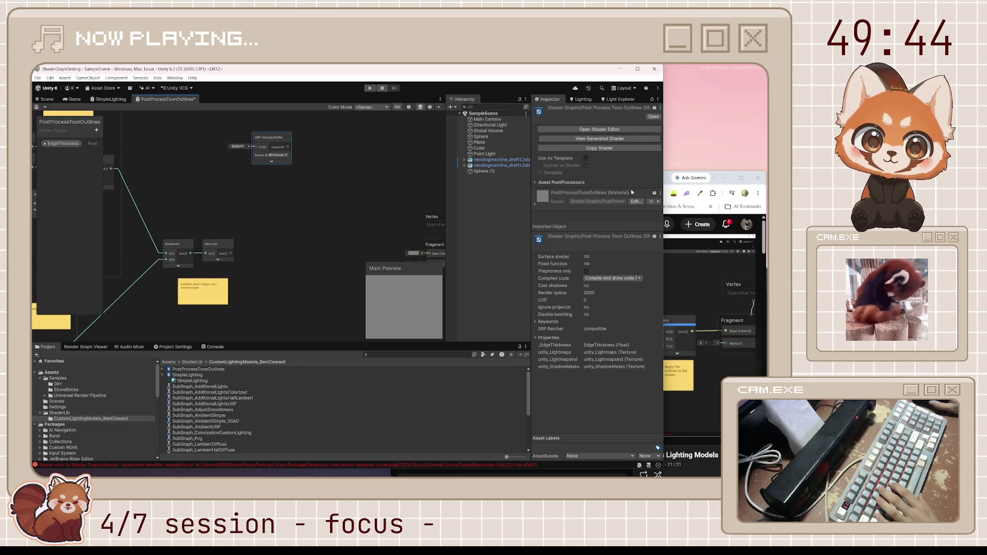
click(667, 183)
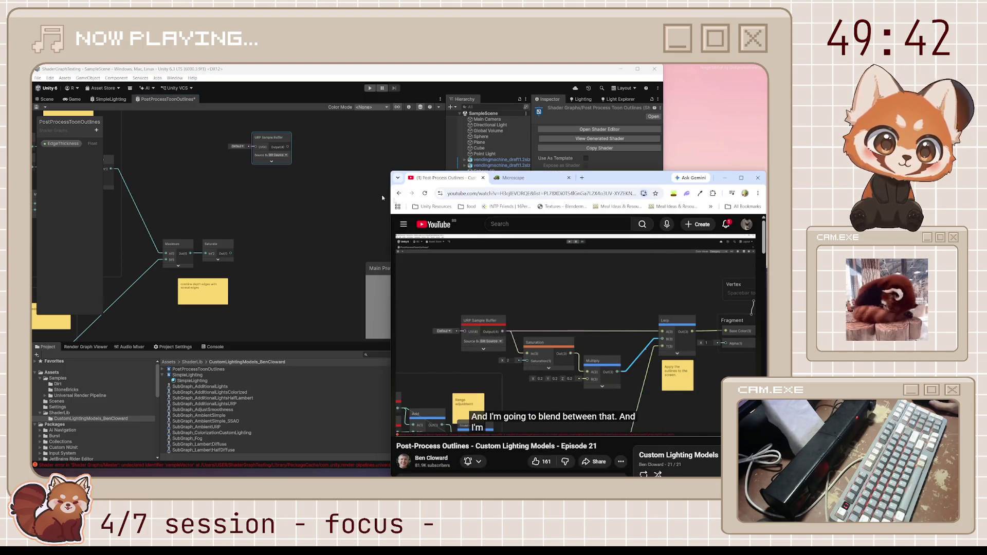
Feed the buffer's Output into a new Saturation node's In input.
drag(288, 147, 308, 177)
text(sat)
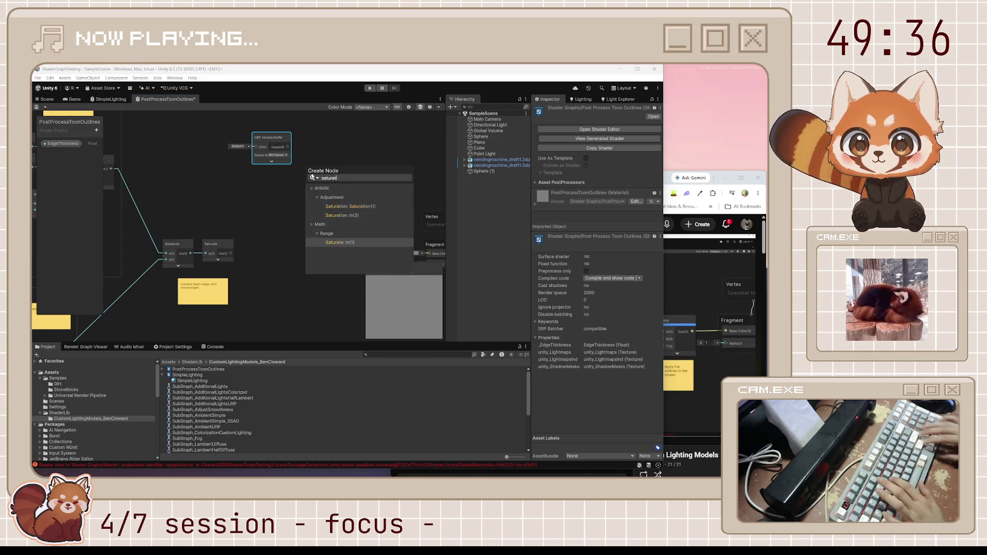
text(urat)
key(Up)
key(Return)
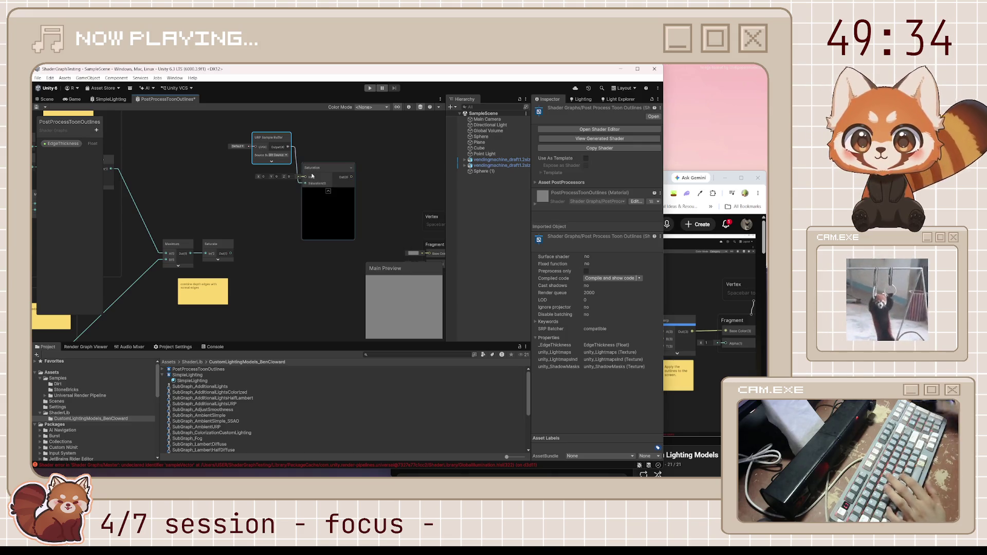
click(667, 178)
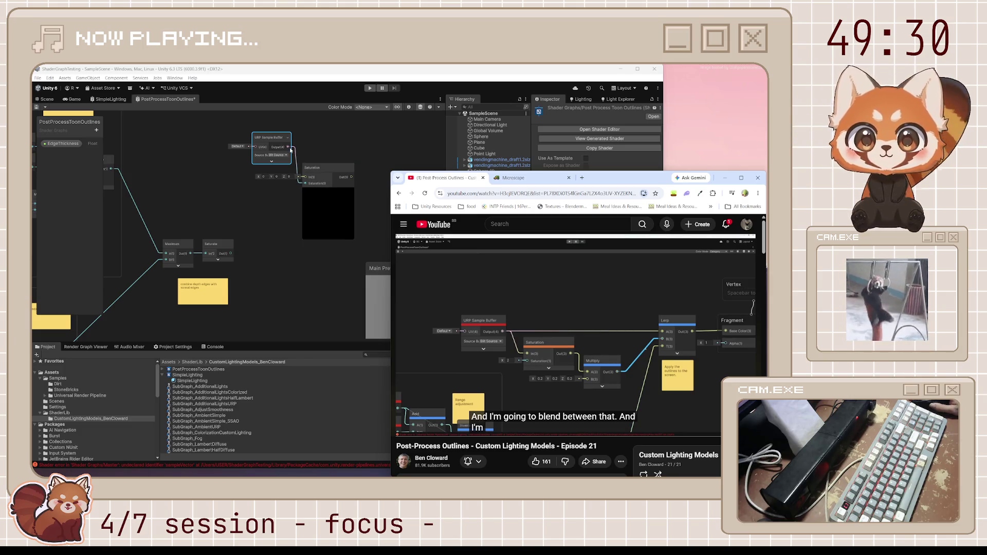
click(310, 176)
drag(309, 183, 306, 176)
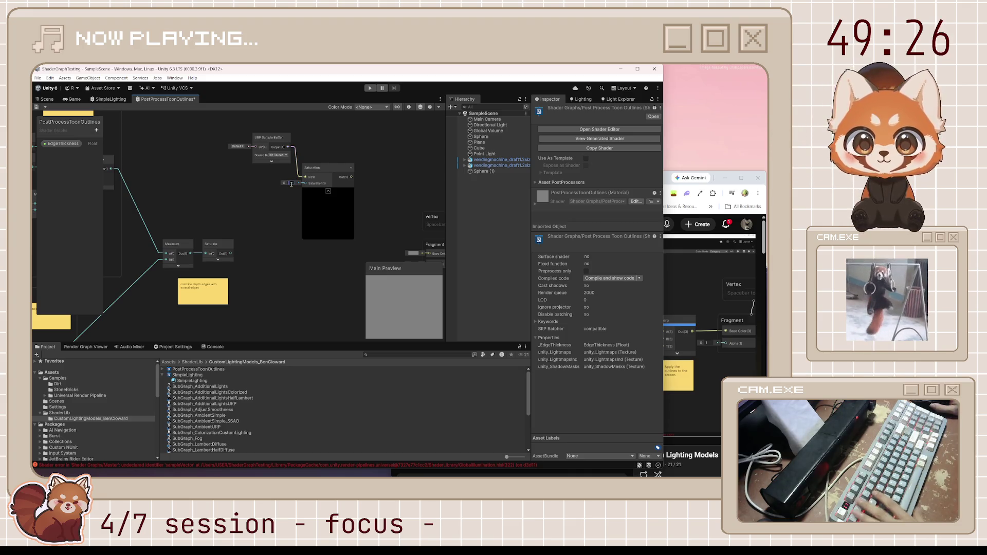
drag(320, 173, 333, 160)
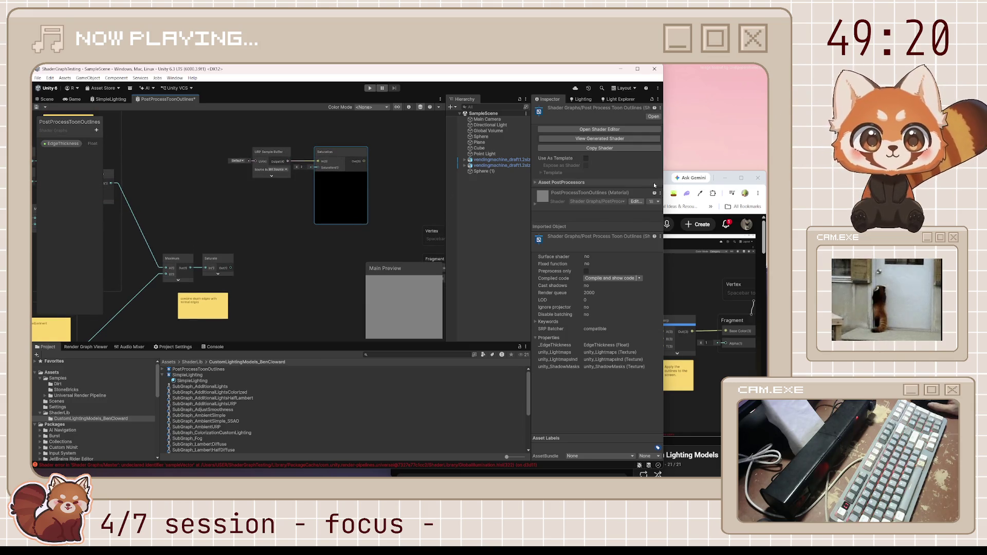
Collapse the Saturation node's preview and pull a wire from its output.
click(669, 184)
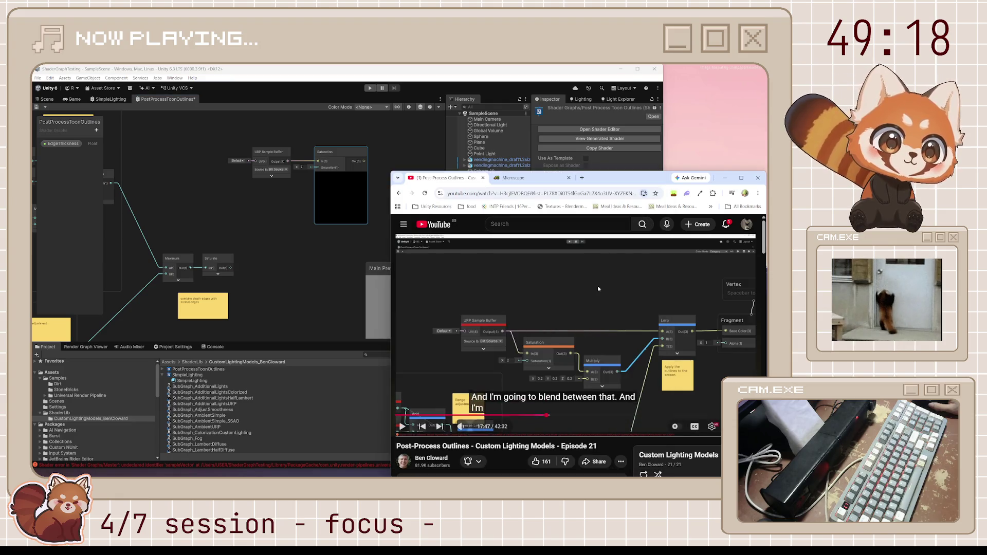
drag(345, 268, 288, 264)
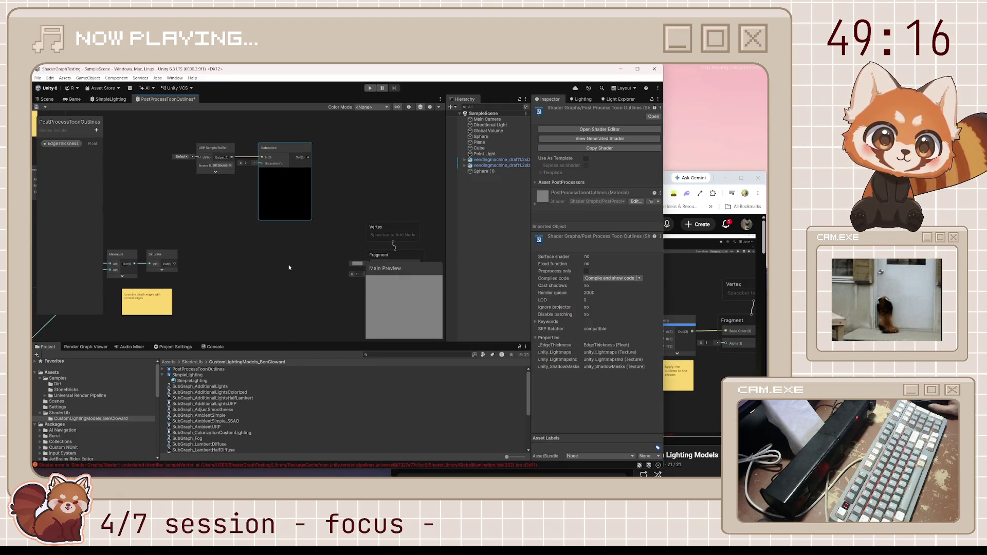
click(667, 184)
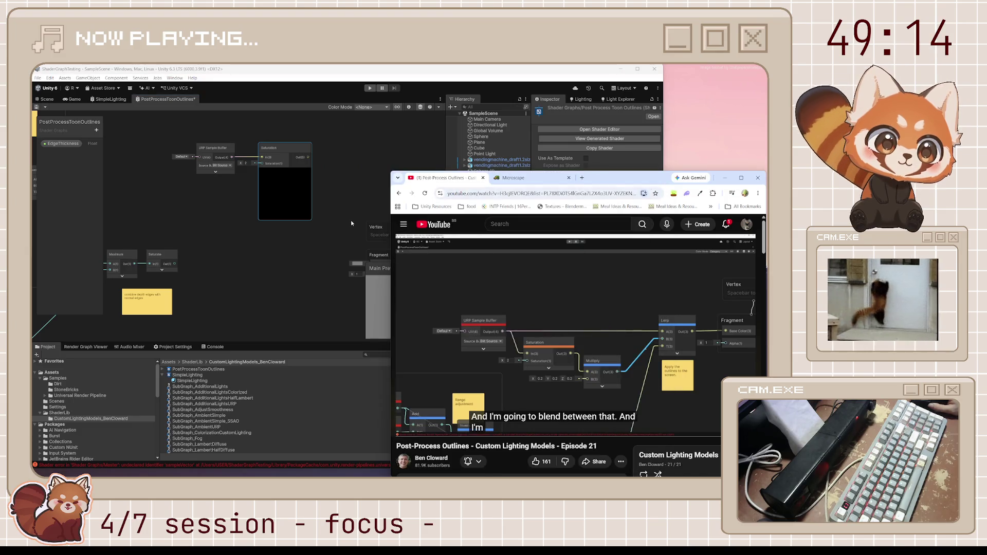
click(286, 173)
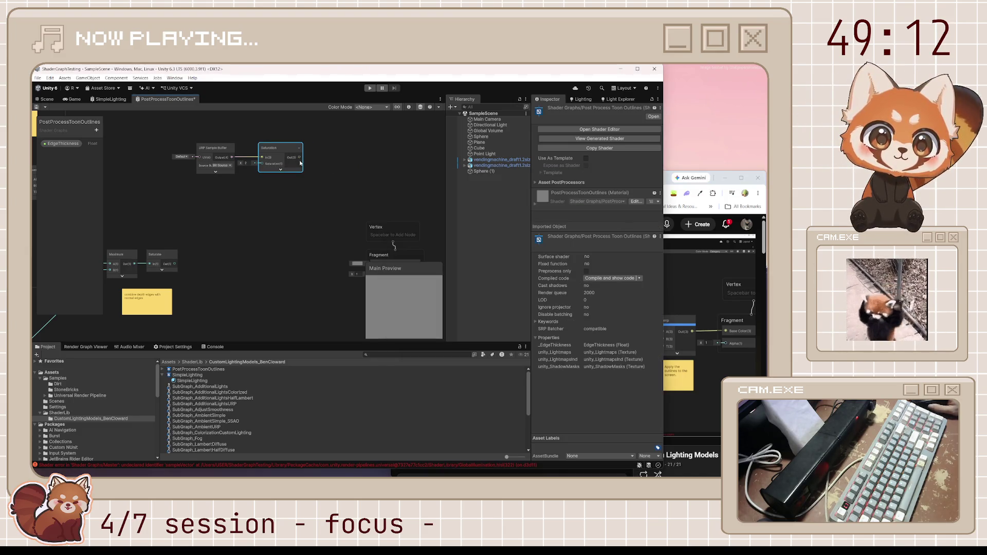
click(668, 186)
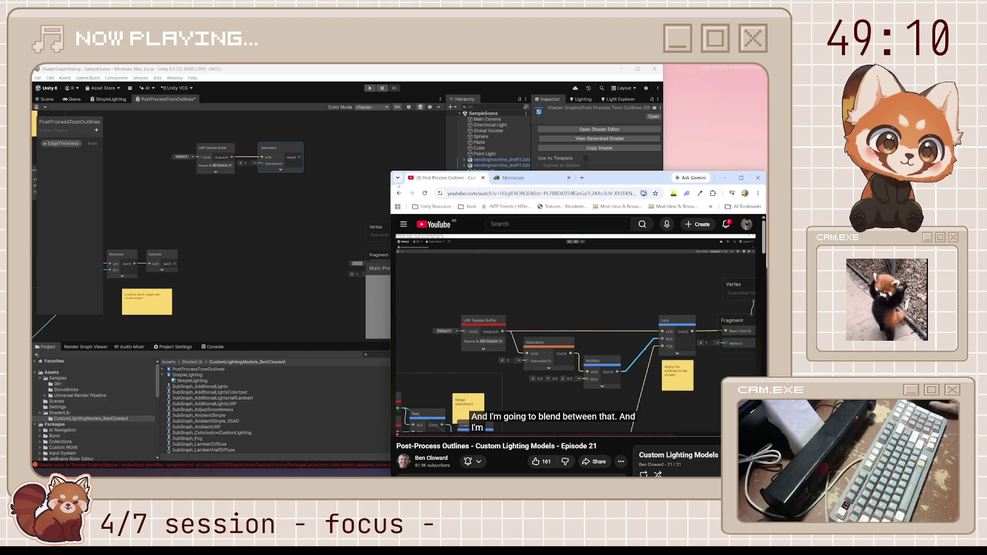
drag(300, 160, 324, 173)
Add a Multiply node after Saturation with B set to 0.2, and save the graph.
text(multi)
key(Return)
click(668, 180)
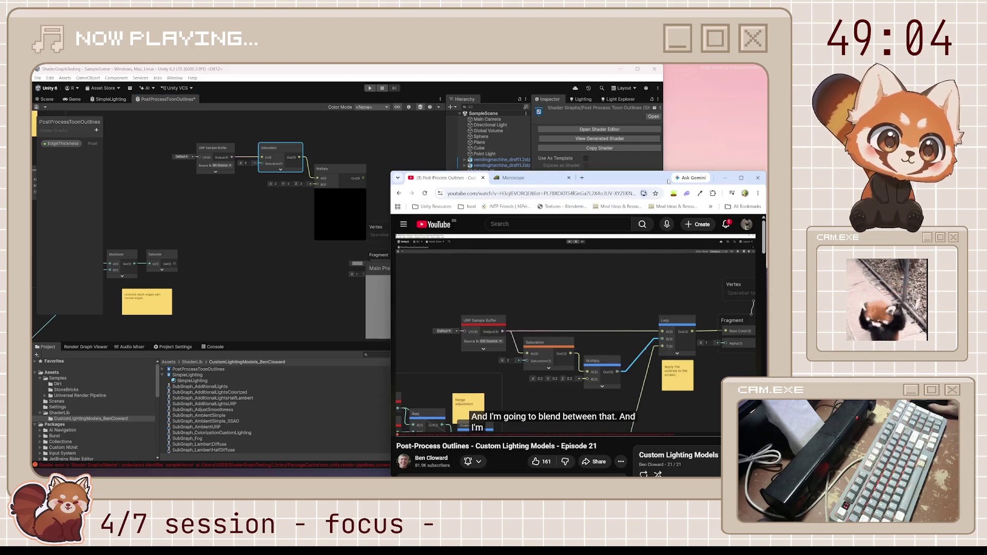
click(276, 184)
key(Tab)
text(0.2)
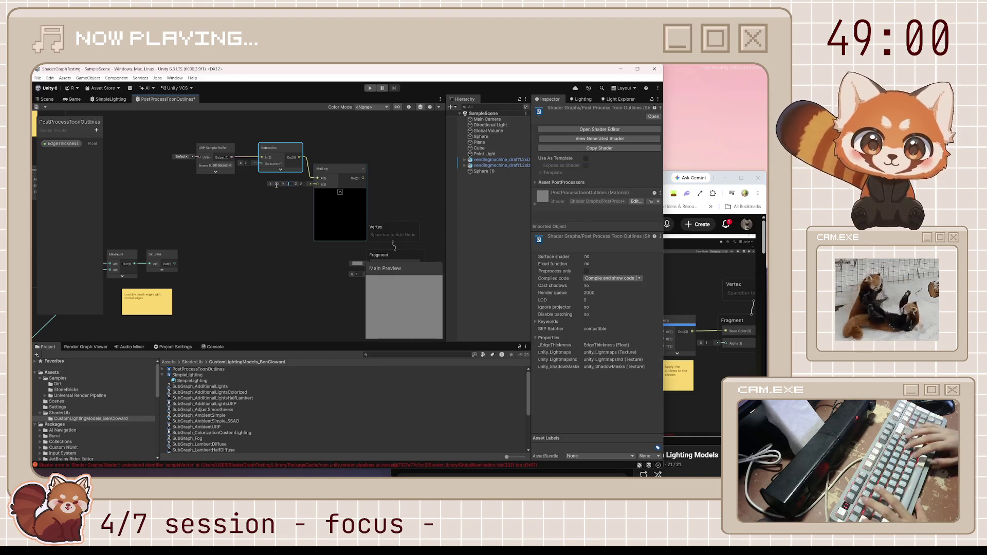
key(Tab)
key(ctrl+s)
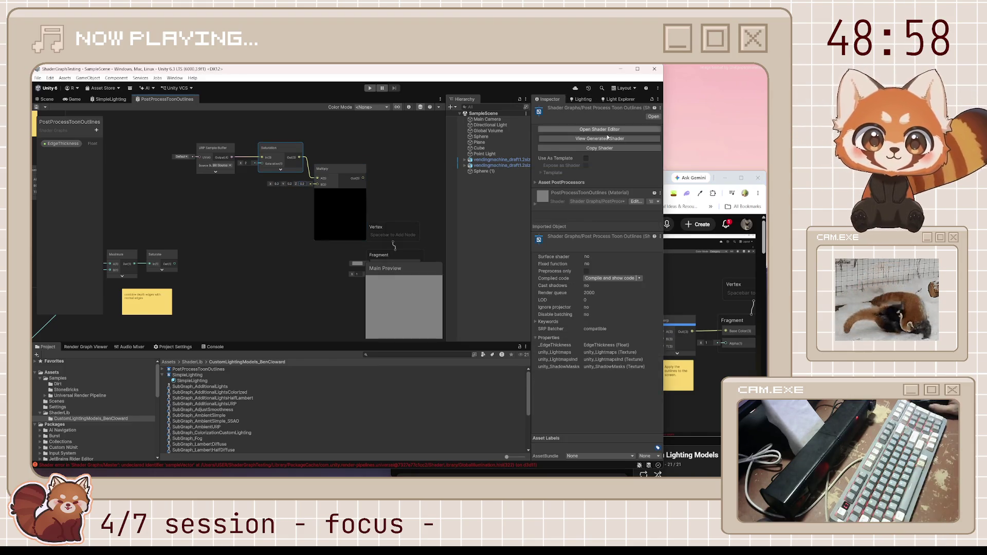
Add a Lerp node taking Saturation as input and Multiply's output in B.
click(668, 178)
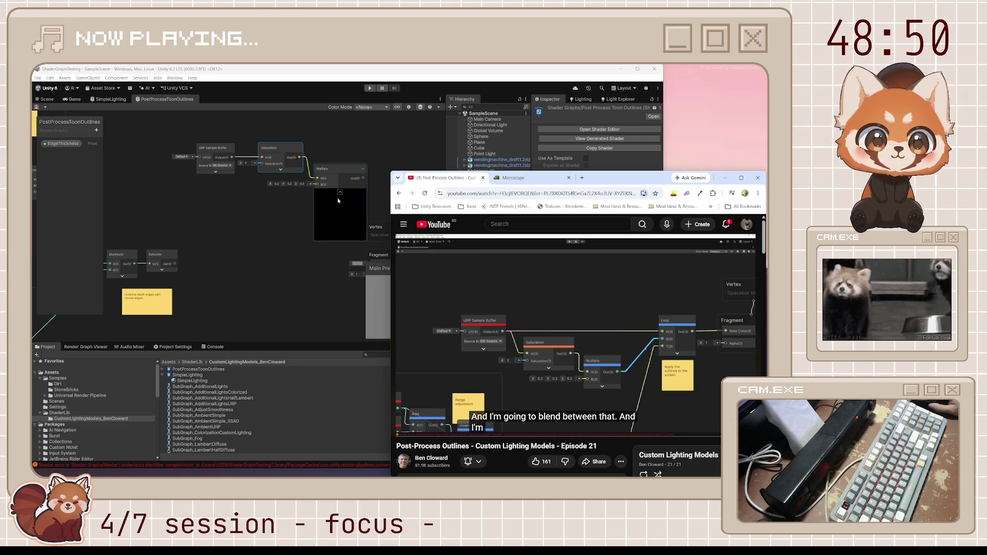
click(340, 193)
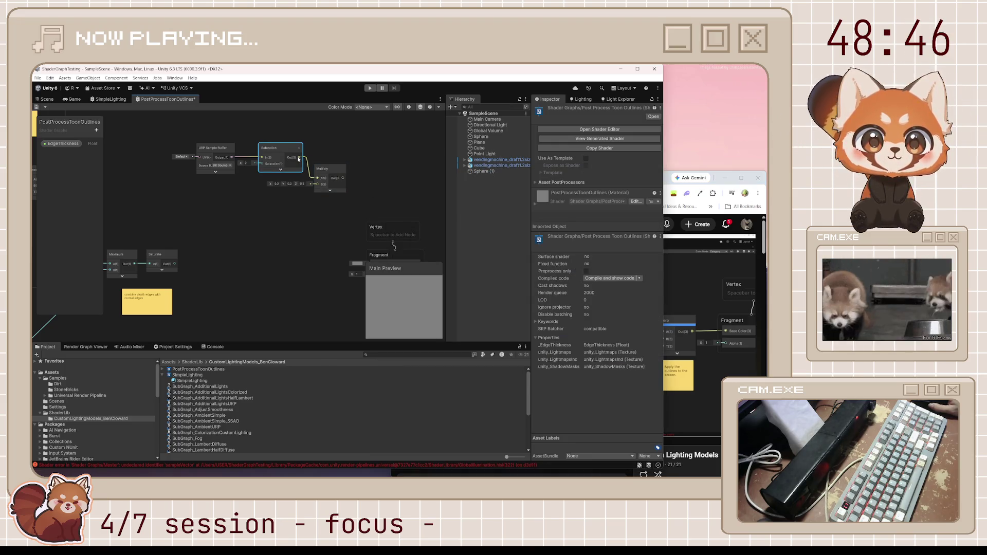
drag(299, 157, 362, 161)
text(lerp)
key(Return)
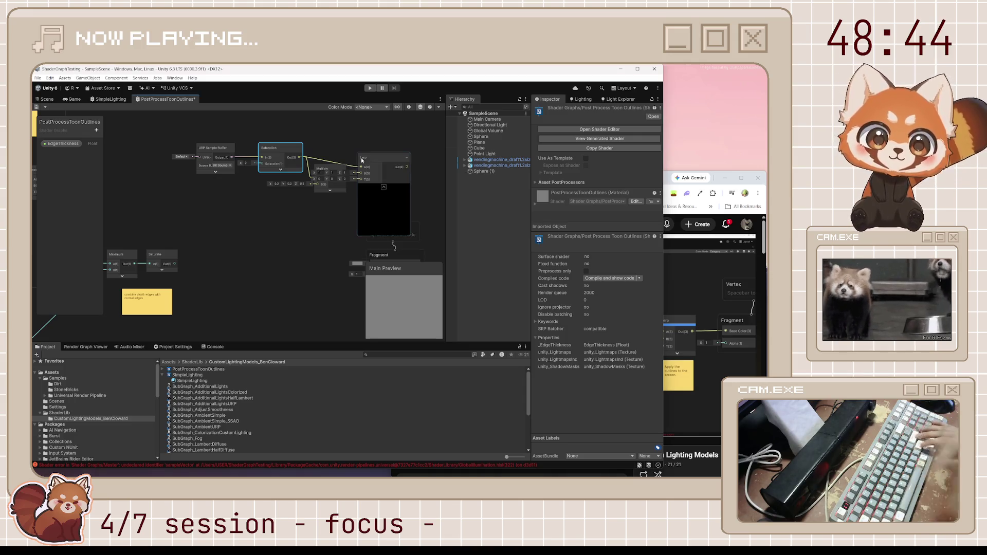
drag(379, 163, 397, 152)
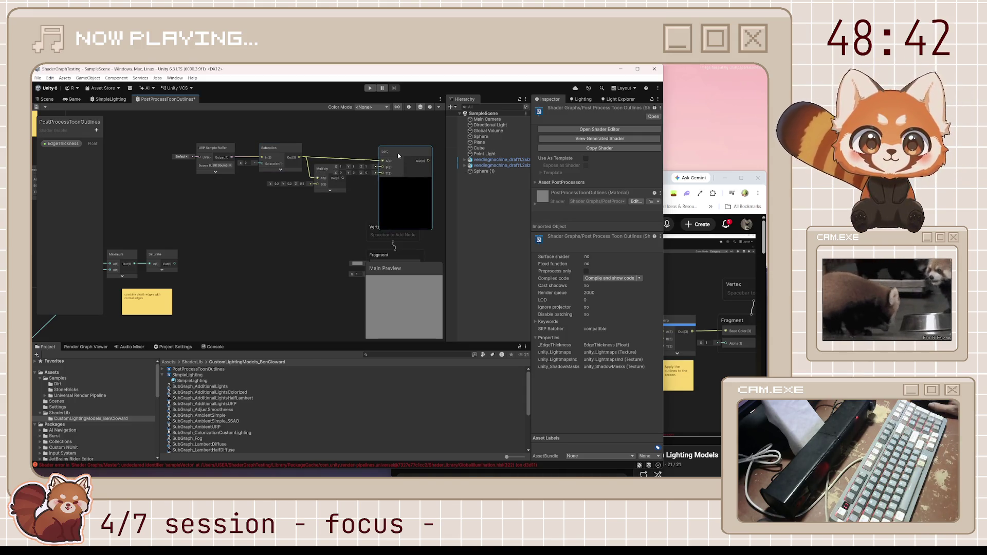
drag(342, 178, 387, 163)
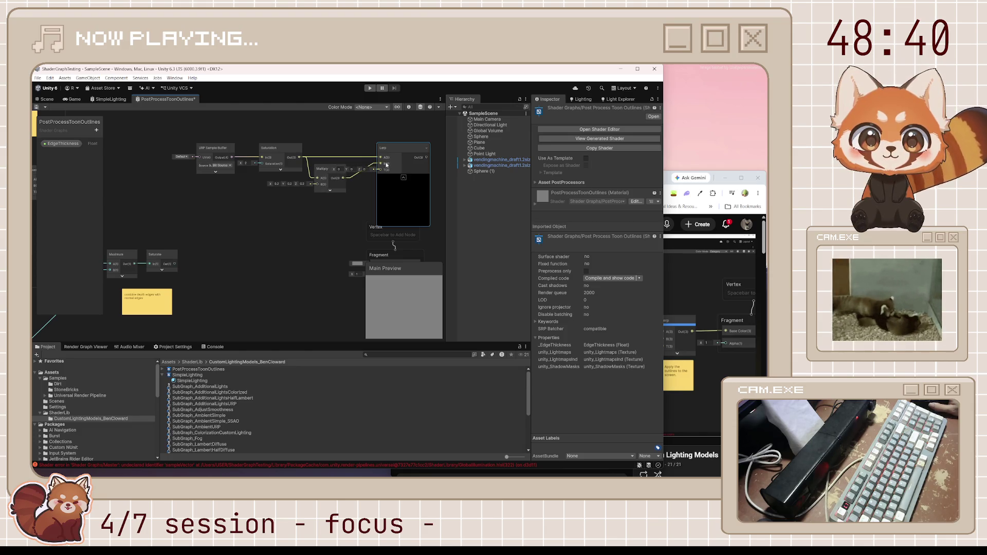
click(671, 187)
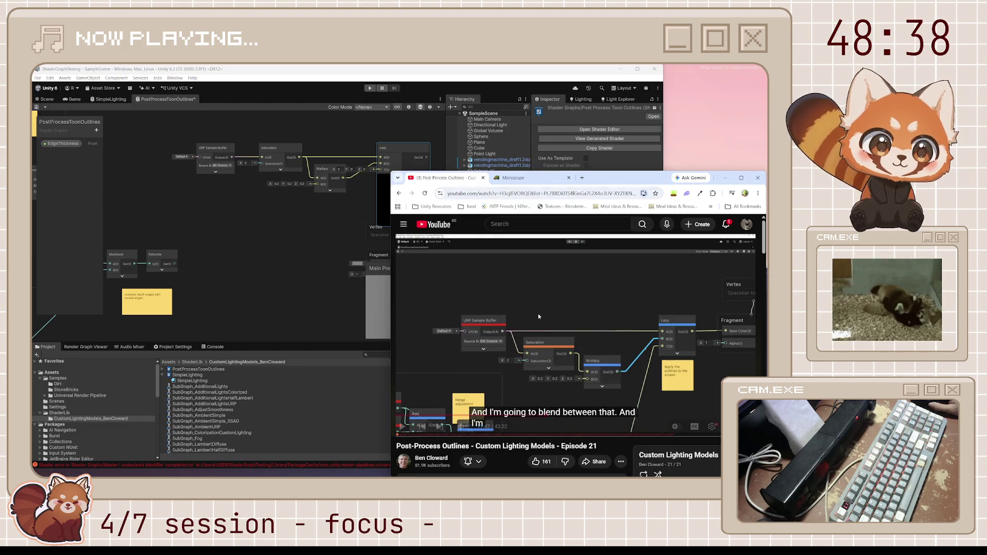
Rewind the tutorial to the screen buffer blending explanation, pause it, and return to Unity.
click(414, 346)
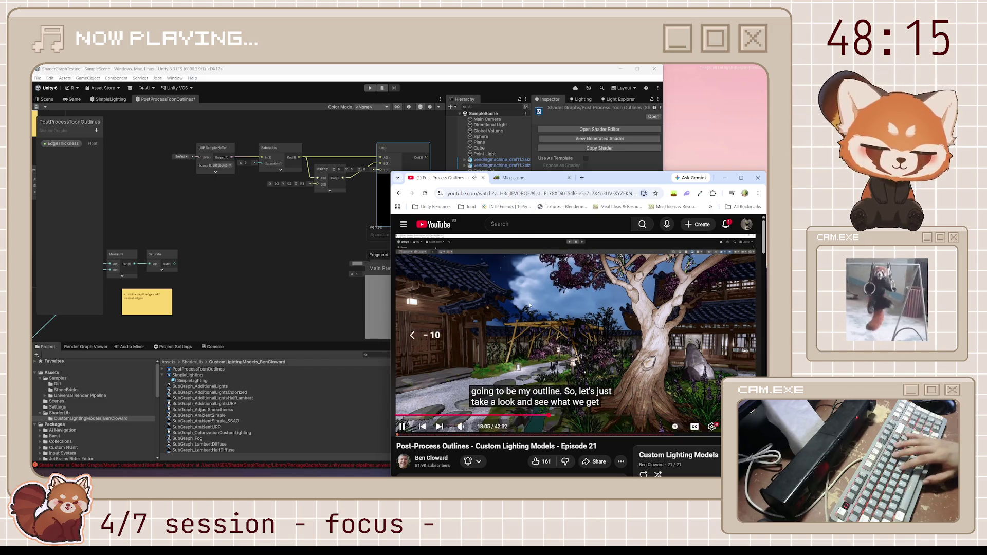
key(Left)
key(Left)
key(Left)
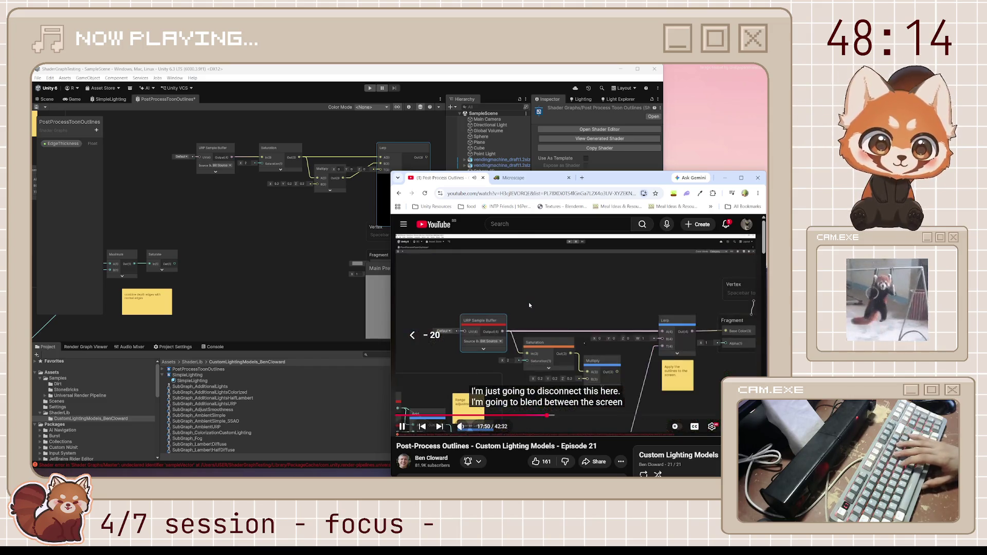
key(Left)
key(Left)
key(Left)
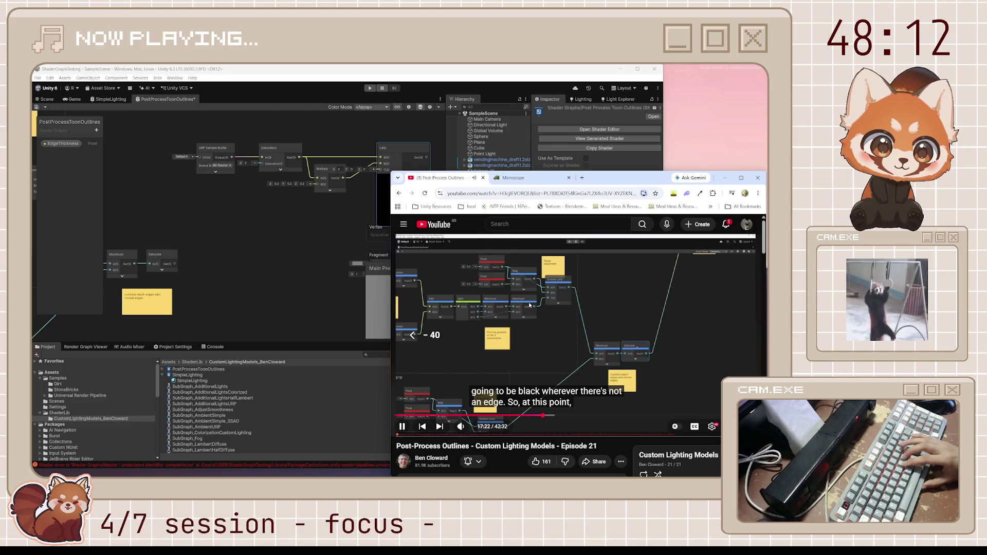
key(Right)
key(Right)
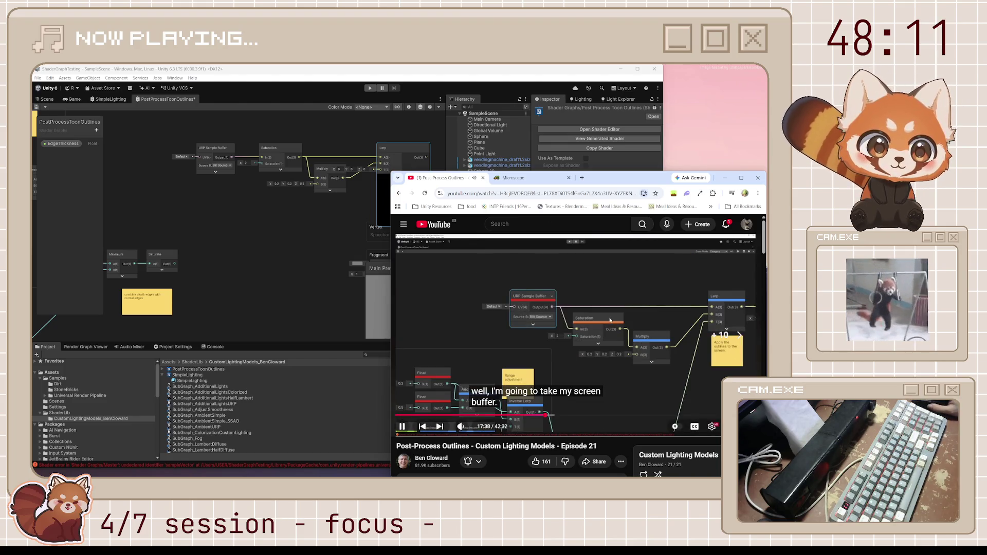
key(space)
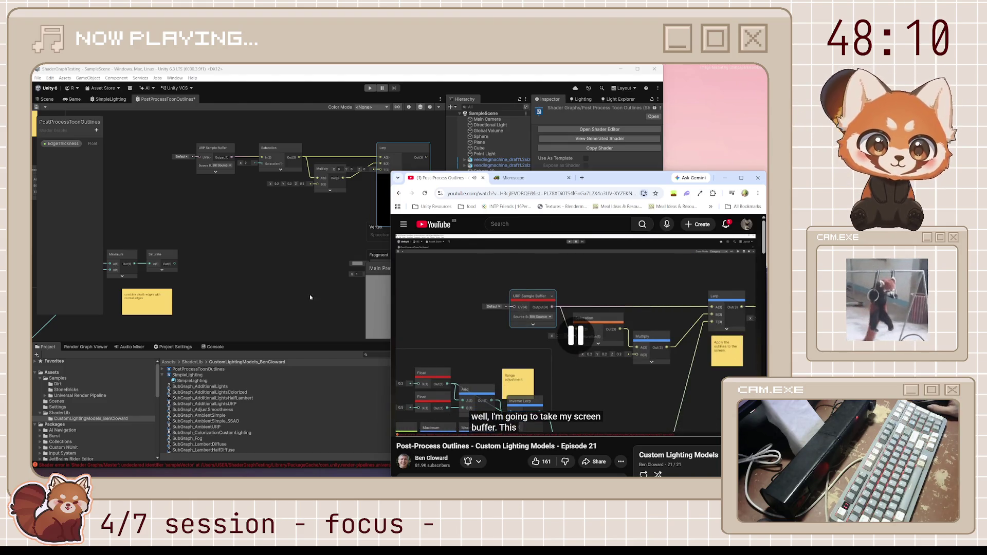
click(176, 266)
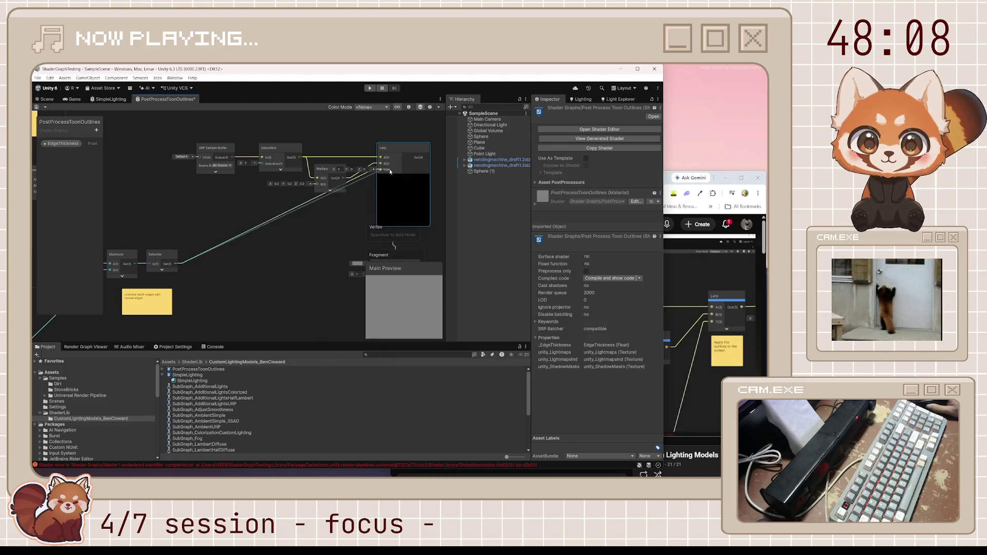
Add a Color node near the Lerp node in the shader graph.
mouse_move(399, 171)
mouse_down()
mouse_move(288, 232)
mouse_move(342, 221)
mouse_up()
drag(241, 189, 348, 165)
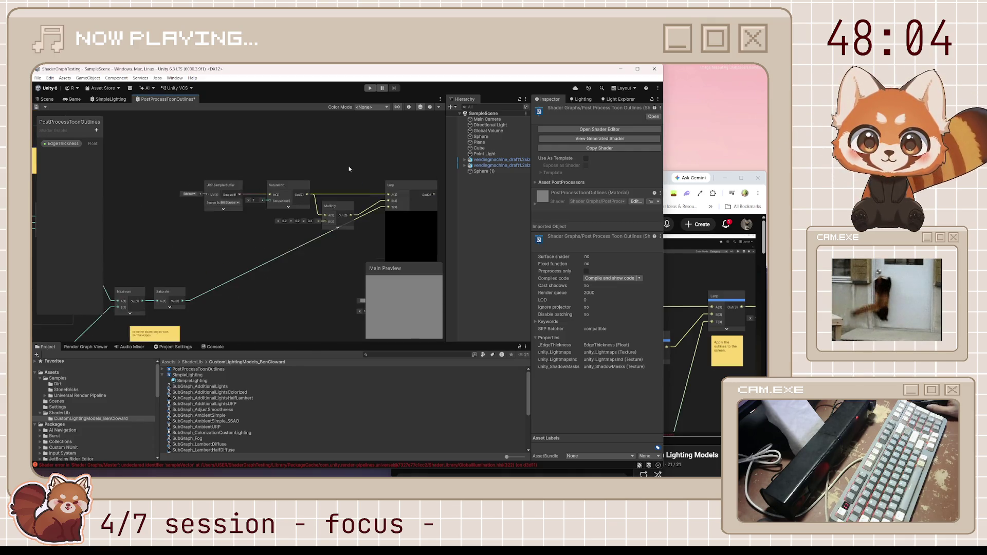
key(space)
text(color)
key(Return)
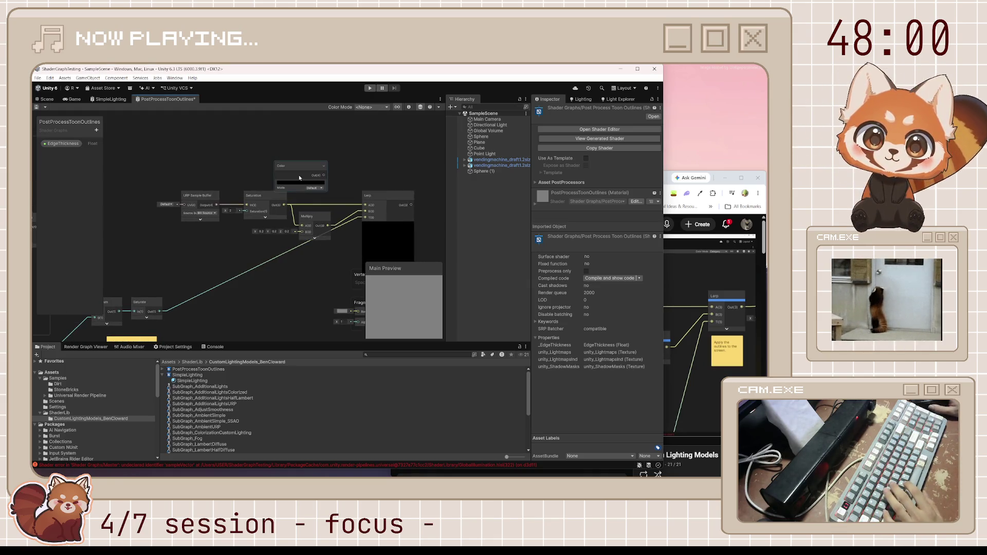
drag(299, 178, 295, 154)
Create an EdgeColor colour property, wire it into Lerp's B, and delete the Color node.
click(97, 131)
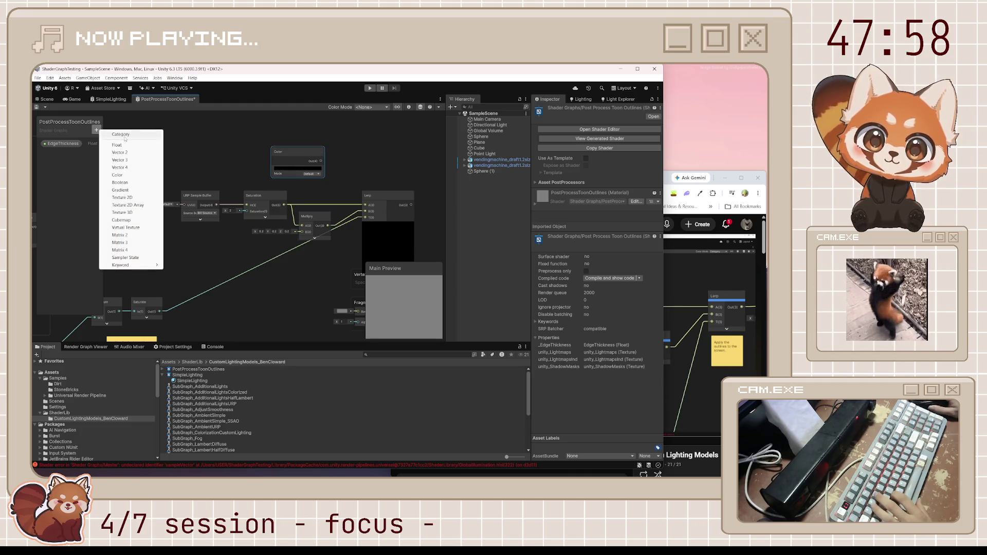
click(124, 175)
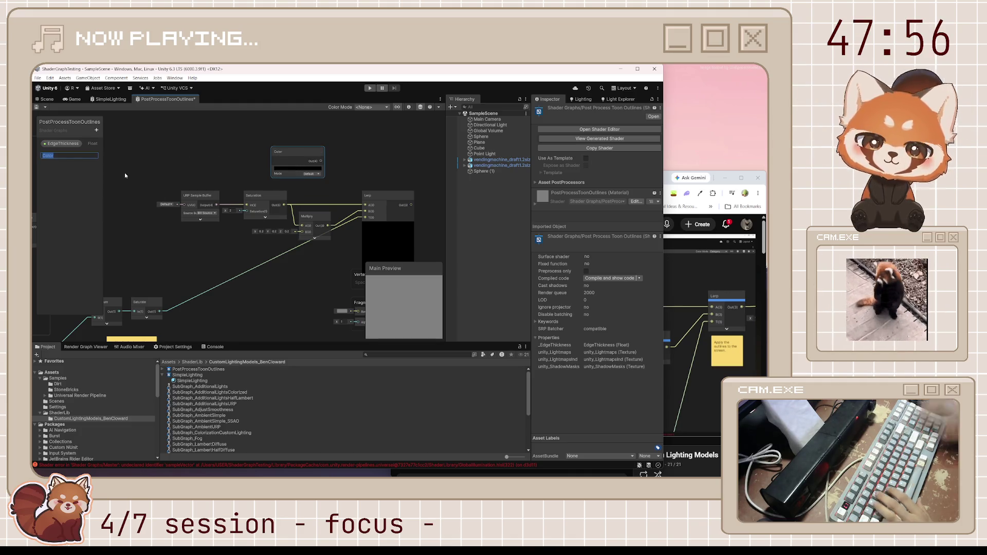
text(EdgeCo)
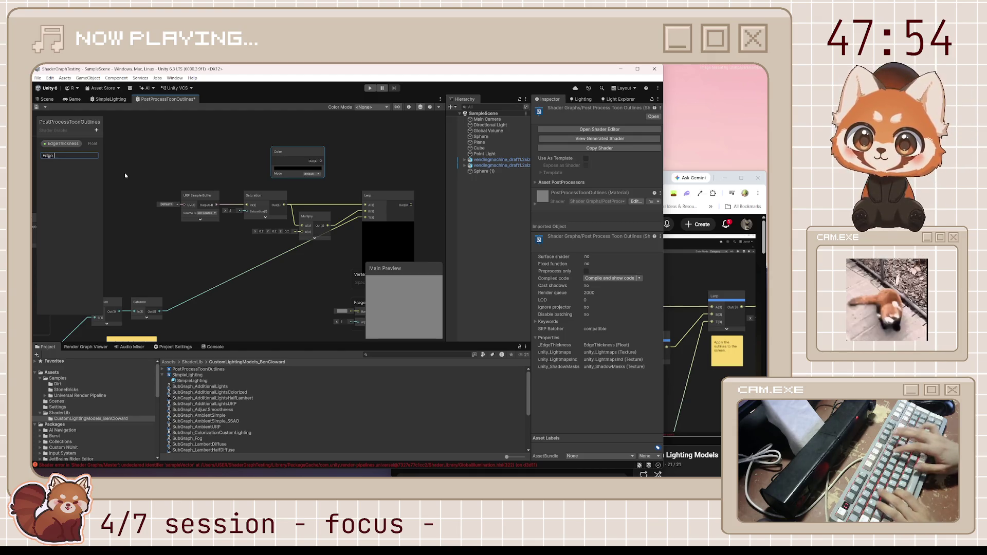
text(lor)
key(Return)
mouse_move(57, 154)
mouse_down()
mouse_move(237, 153)
mouse_move(323, 177)
mouse_move(367, 211)
mouse_up()
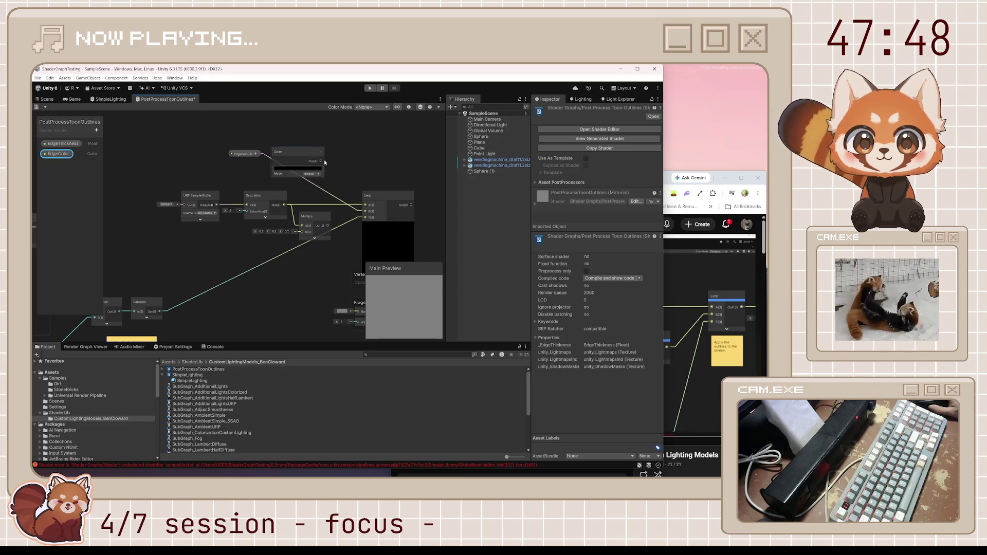
click(307, 156)
key(Delete)
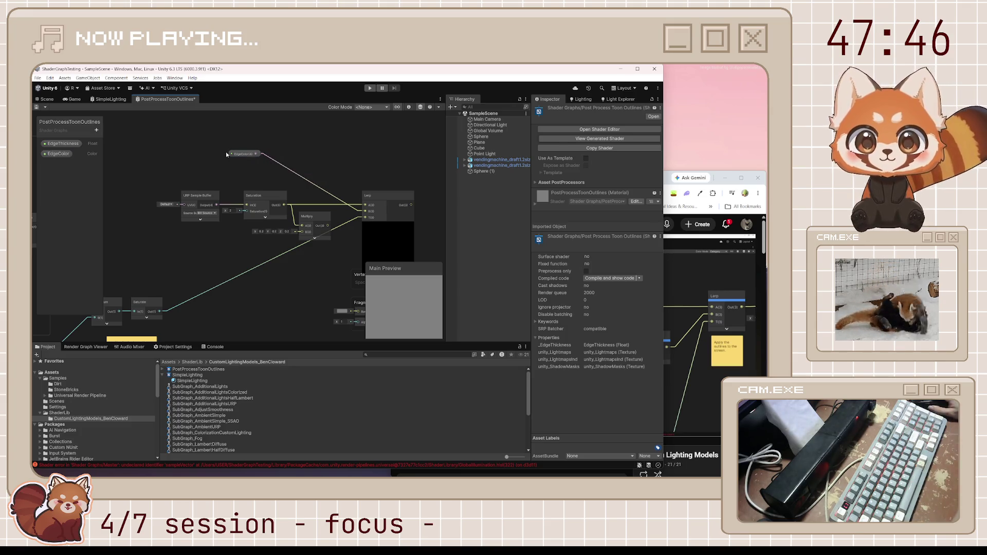
Open and close the graph inspector, then nudge the Multiply node right.
click(409, 107)
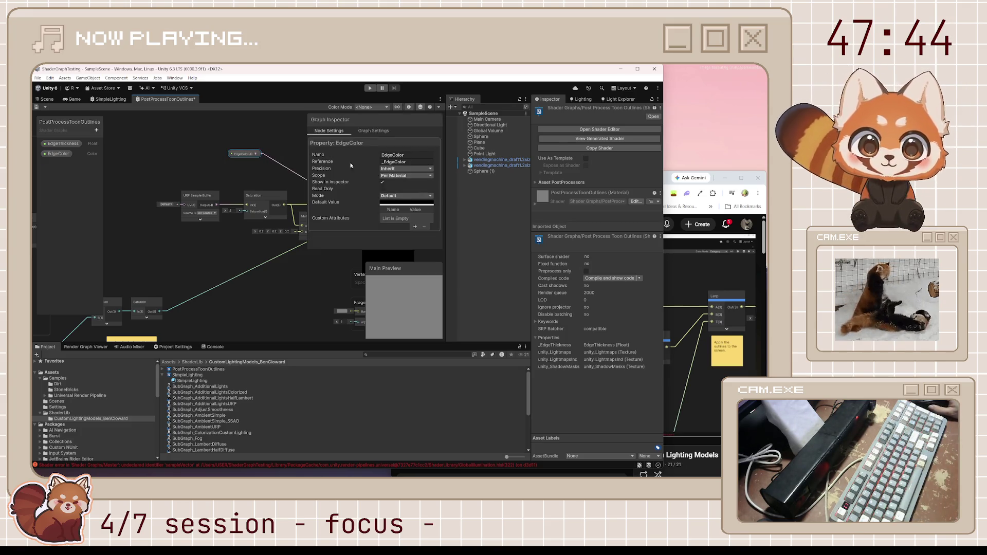
click(307, 133)
click(412, 108)
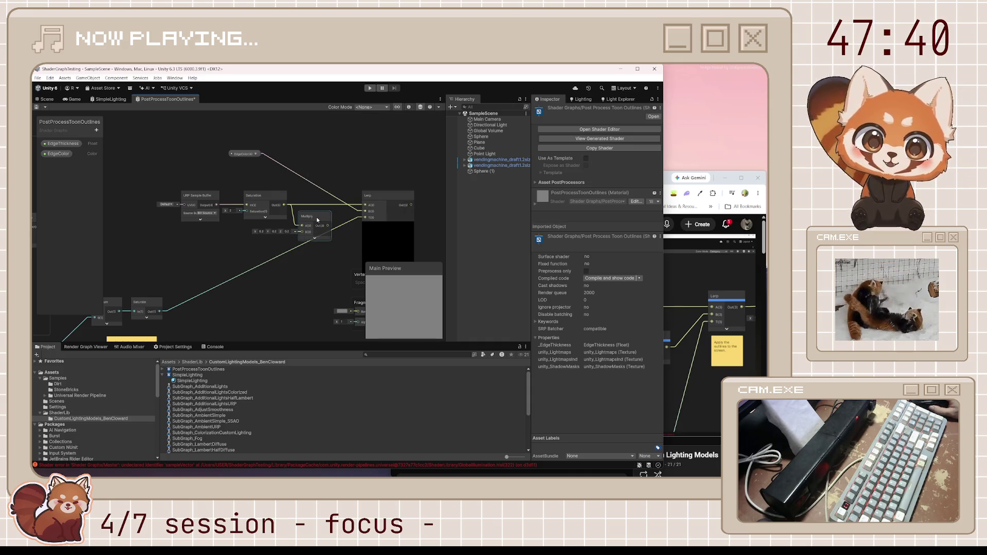
drag(317, 219, 332, 217)
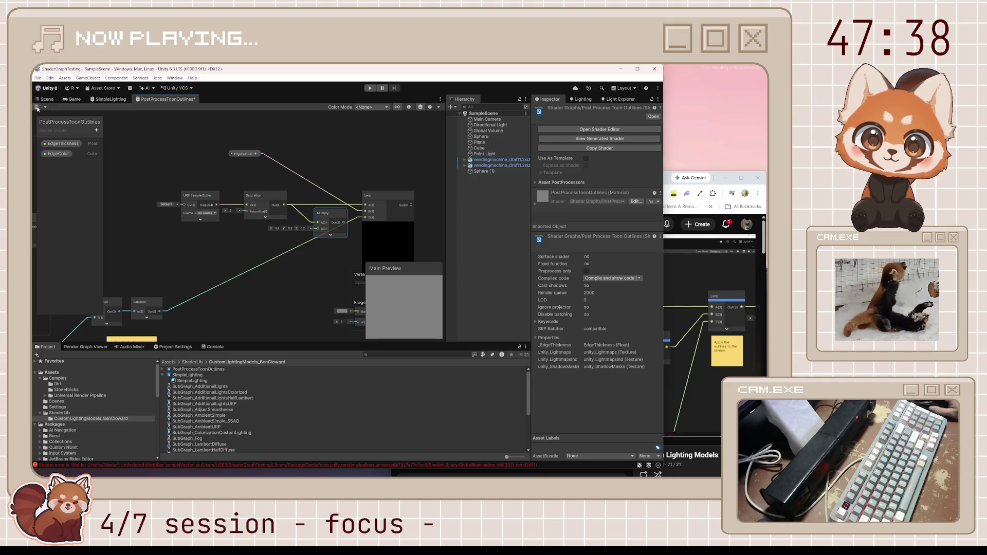
click(669, 180)
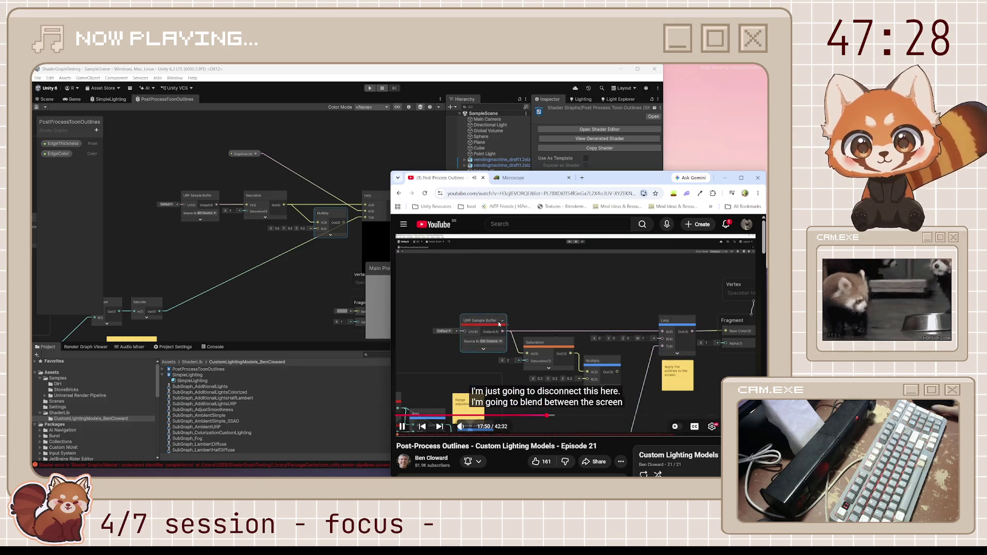
Move the EdgeColor node beside Lerp and save the PostProcessToonOutlines graph.
click(248, 154)
mouse_move(248, 154)
mouse_down()
mouse_move(333, 180)
mouse_move(337, 162)
mouse_up()
click(38, 106)
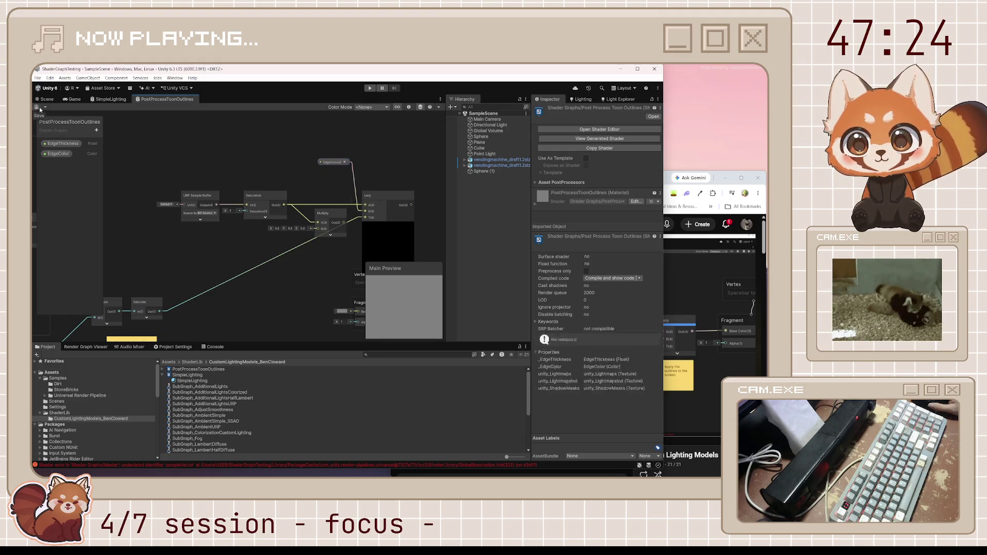
Pause the tutorial video and switch Unity back to the Scene view.
click(94, 100)
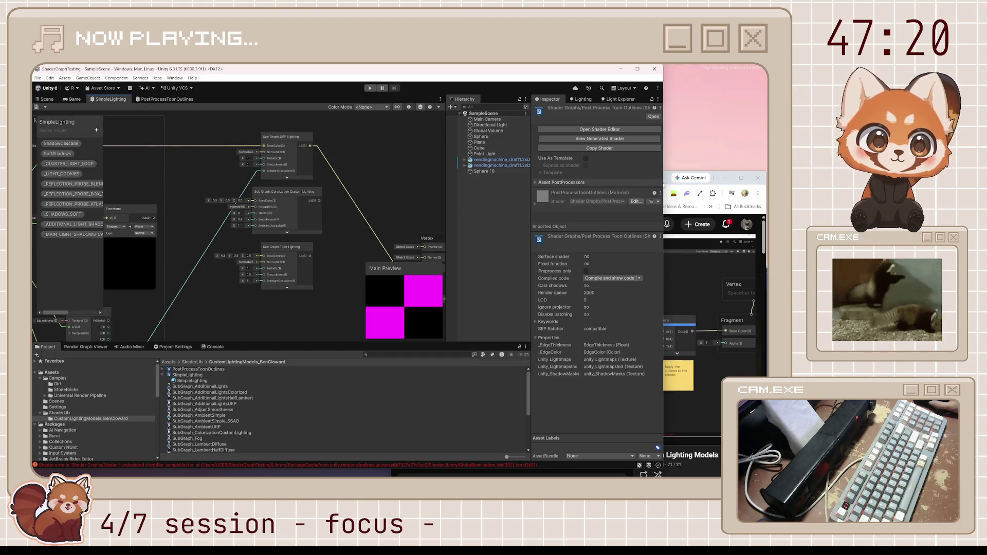
key(alt+Tab)
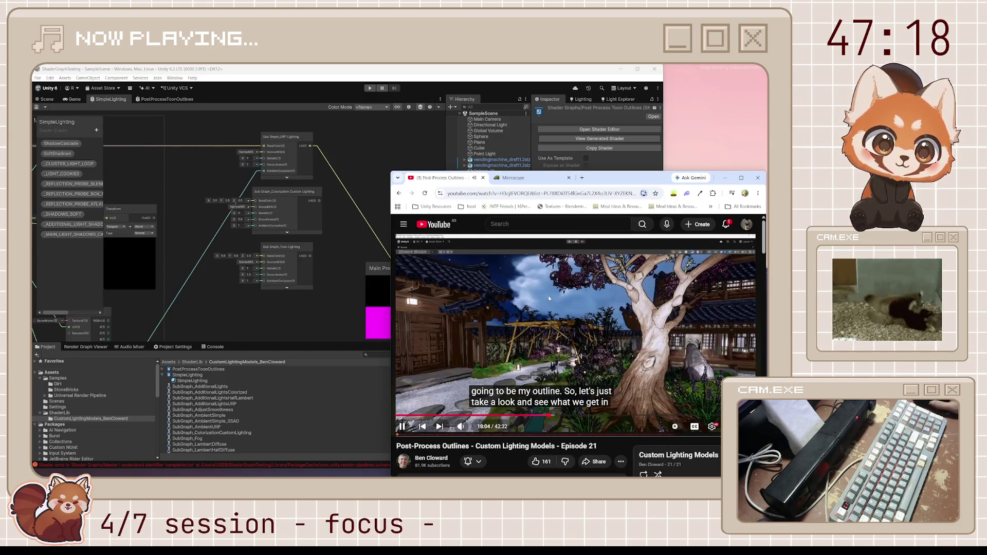
key(space)
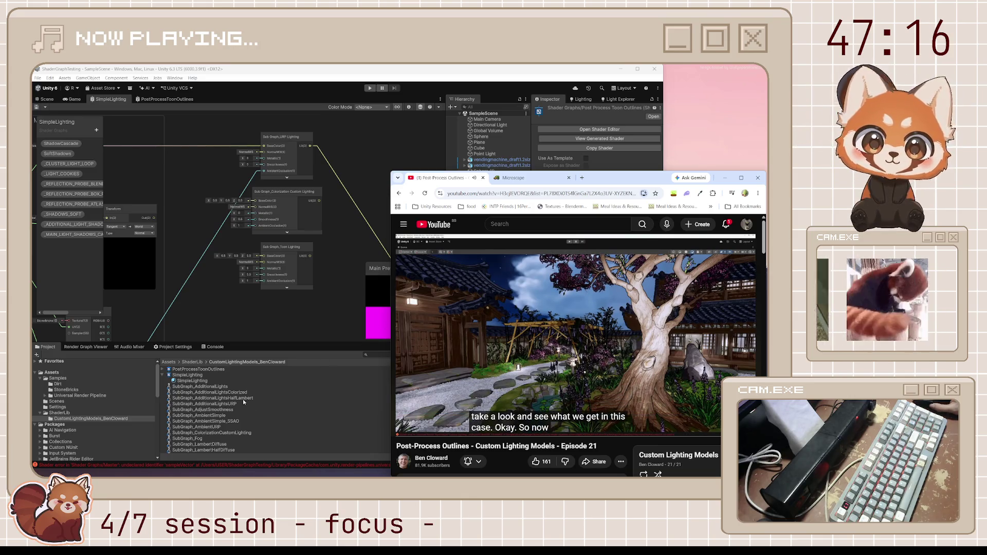
click(46, 98)
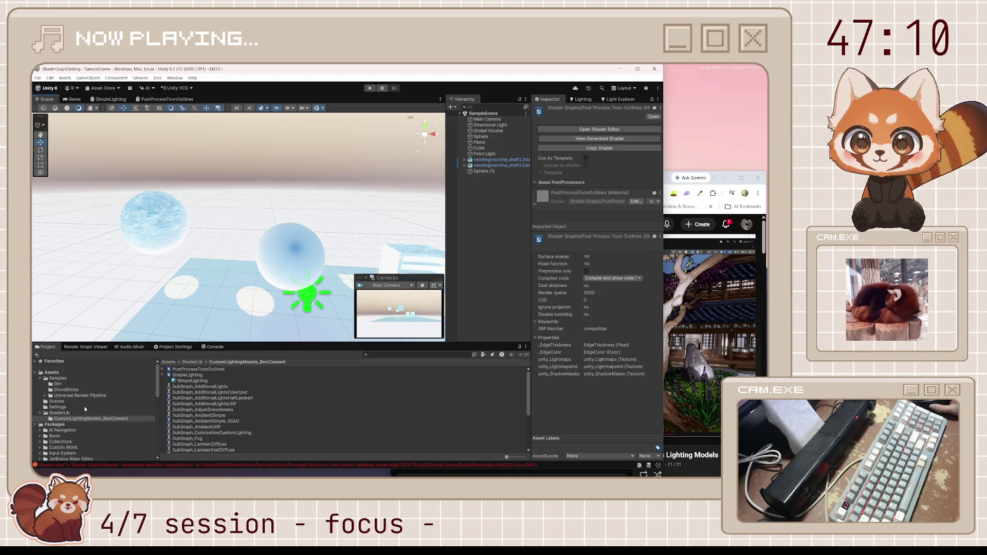
Assign the PostProcessToonOutlines material to PC_Renderer's Full Screen Pass.
click(173, 347)
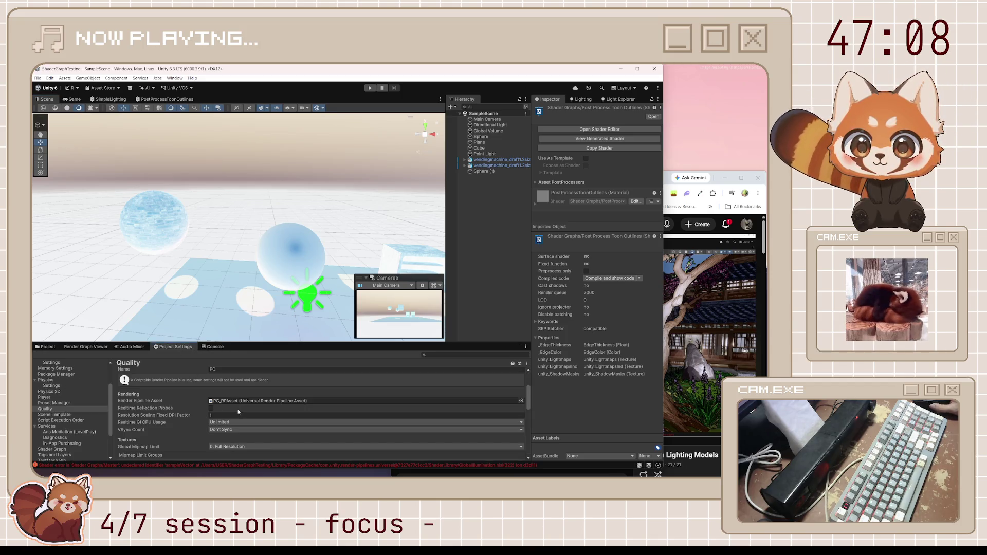
double_click(239, 402)
double_click(579, 146)
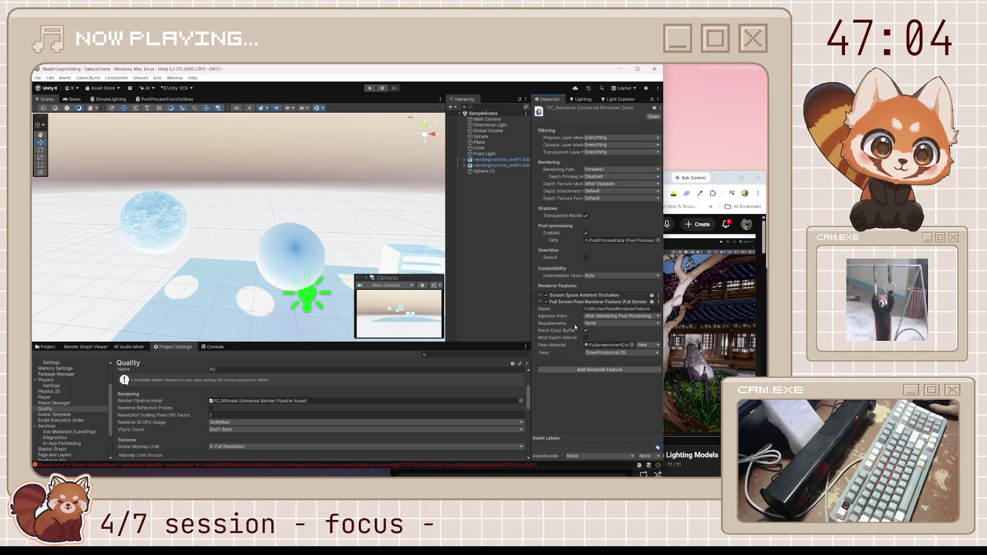
click(632, 345)
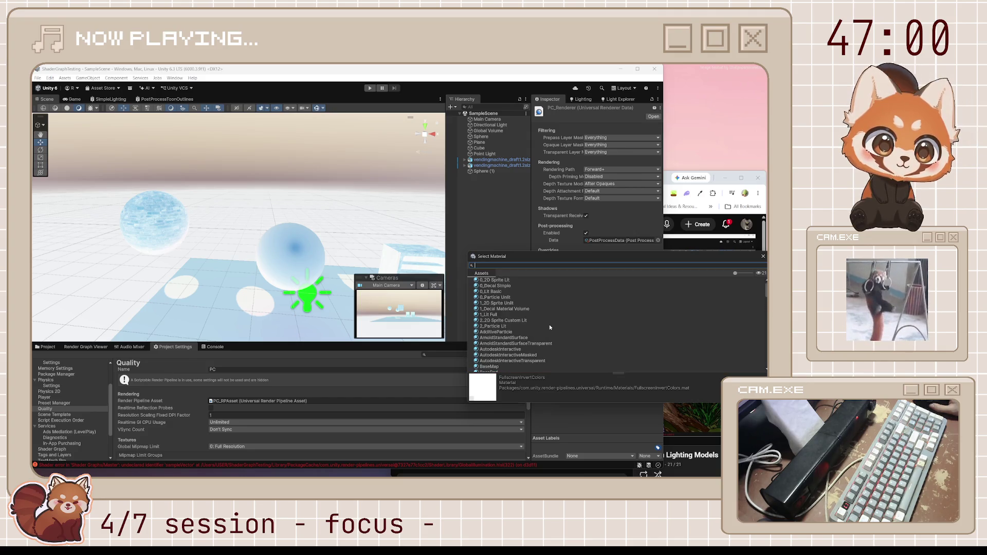
text(toon)
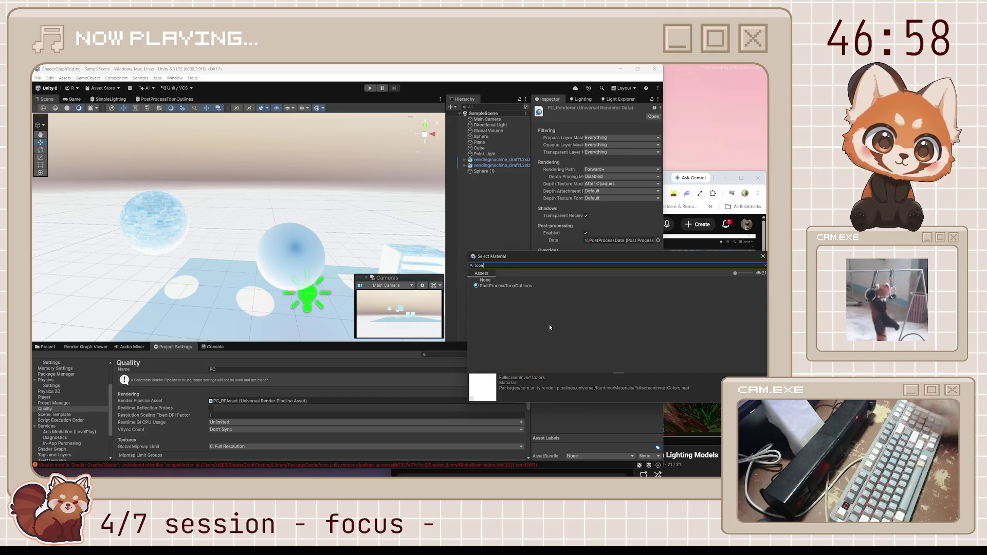
double_click(526, 286)
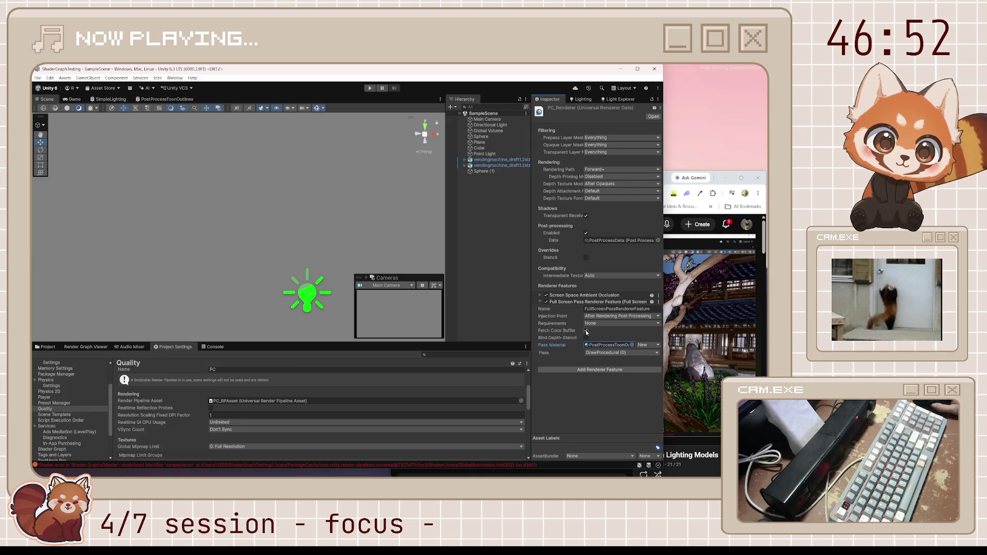
Frame the vending machine in the Scene view, then open the PC_RP Asset settings.
mouse_move(308, 247)
mouse_down()
mouse_move(128, 211)
mouse_move(82, 188)
mouse_move(224, 205)
mouse_move(214, 180)
mouse_up()
click(513, 161)
key(f)
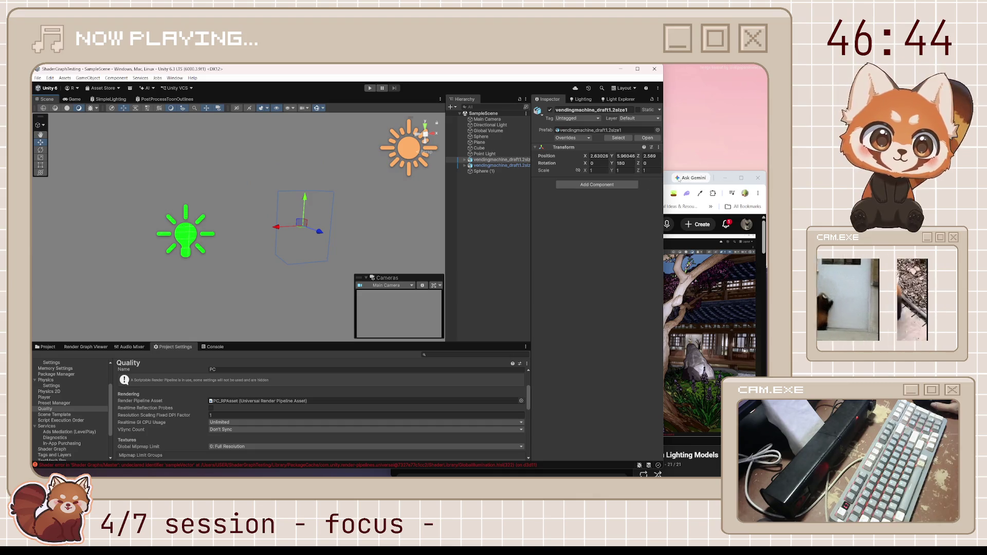
click(671, 178)
click(423, 79)
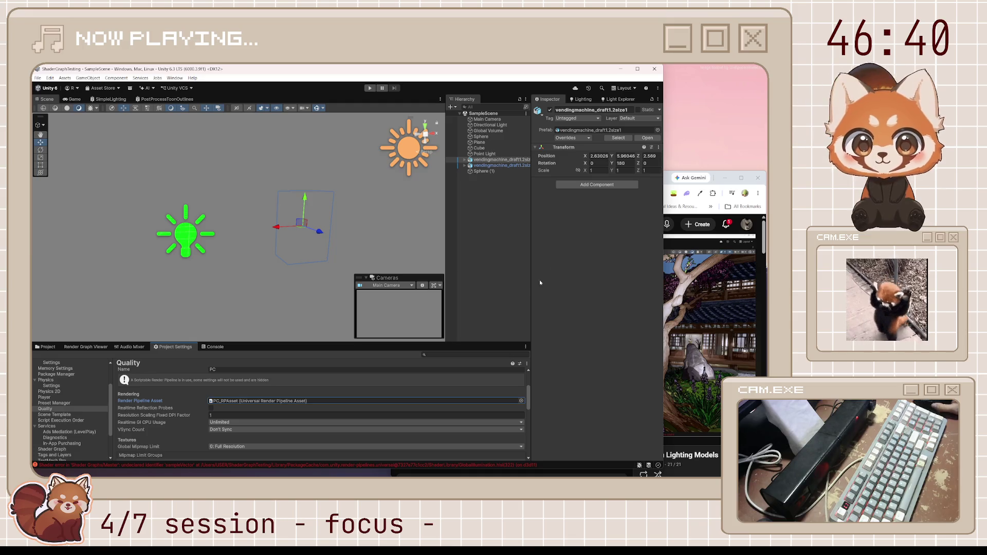
double_click(307, 404)
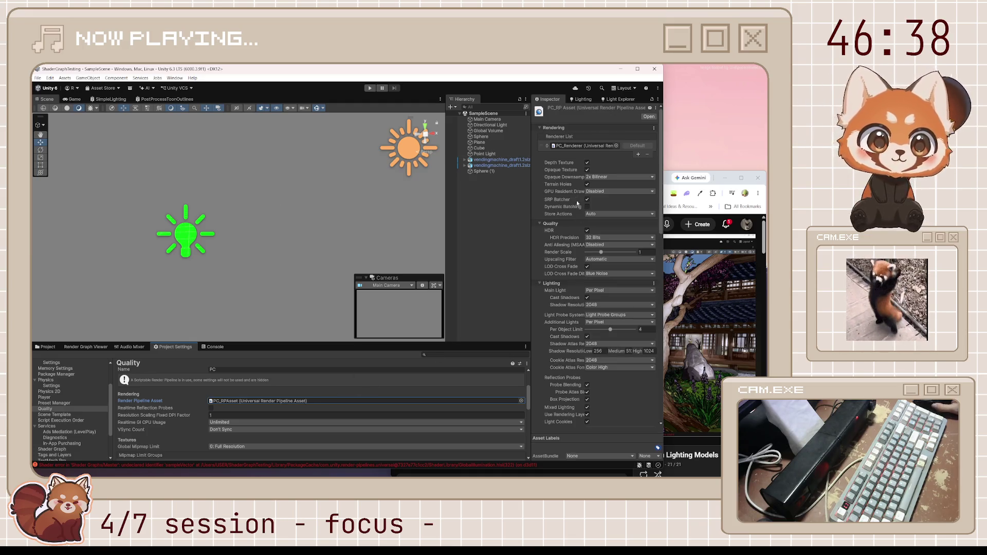
Set PC_Renderer's Full Screen Pass to inject Before Rendering Post Processing with Requirements None.
double_click(576, 147)
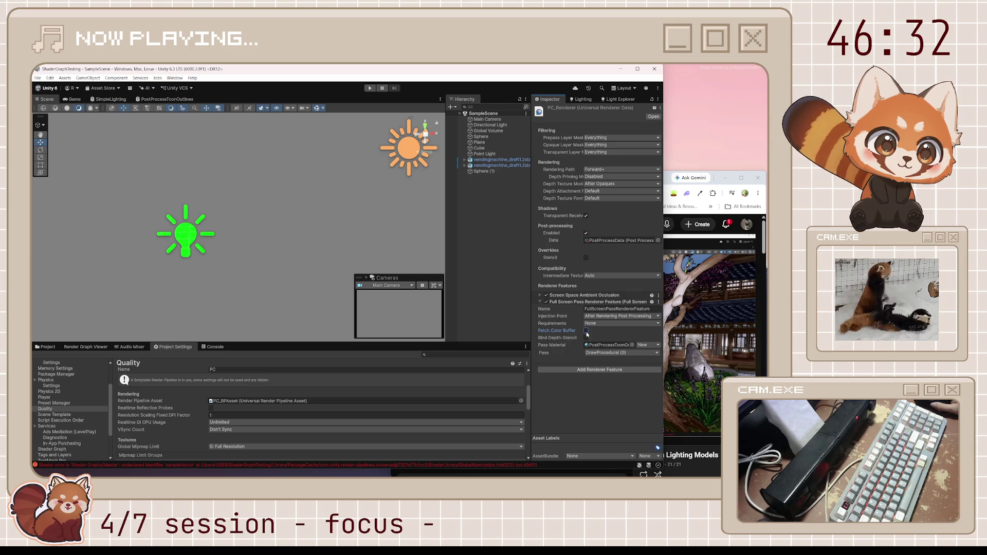
click(611, 317)
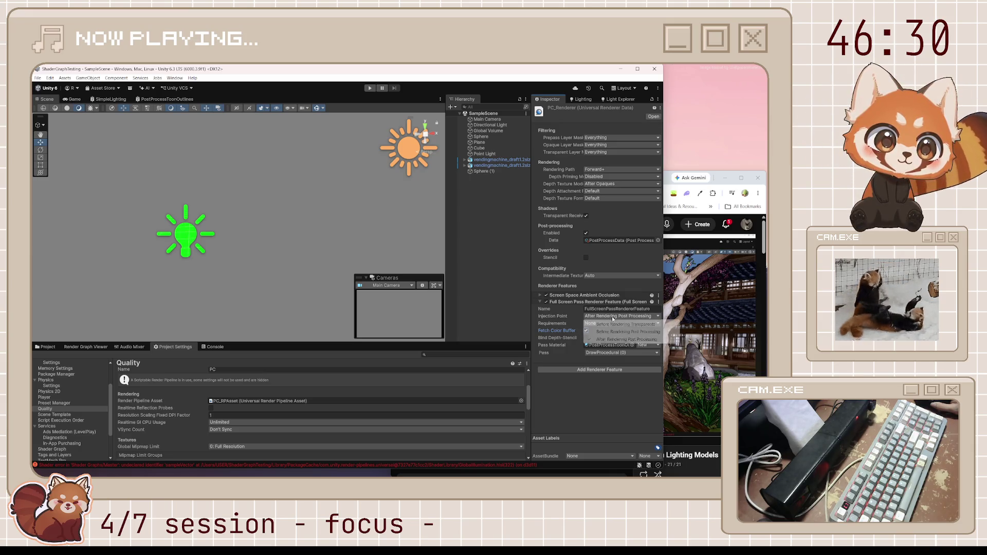
click(617, 321)
click(618, 319)
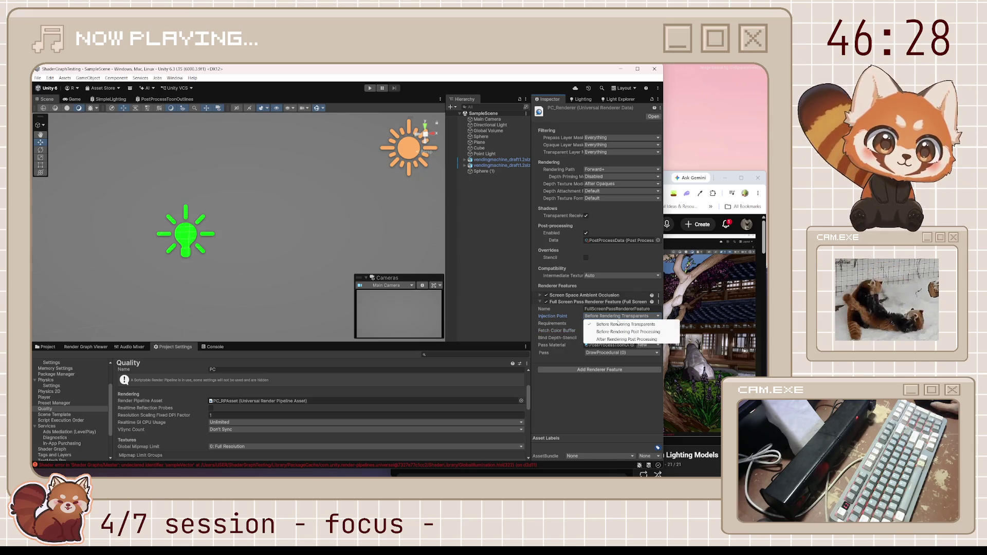
click(616, 330)
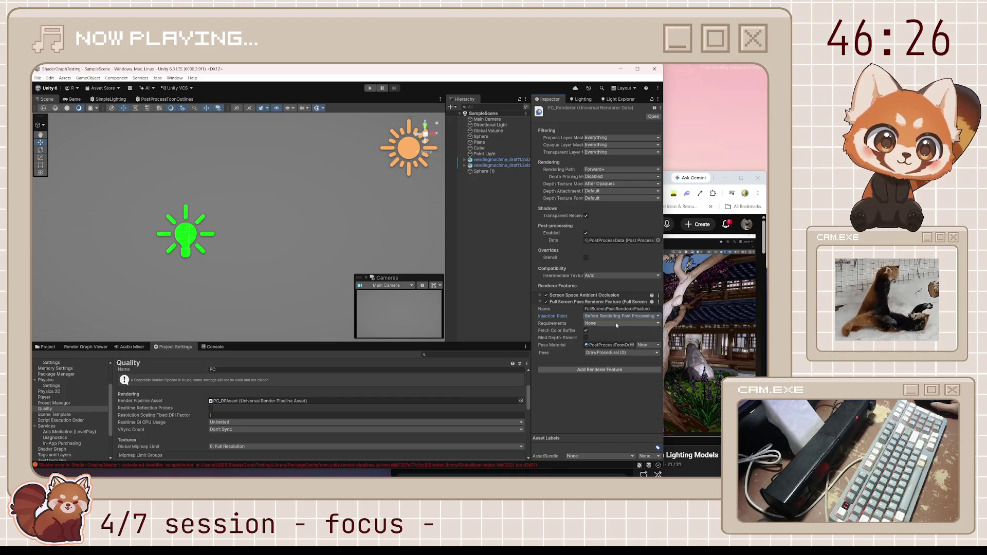
click(617, 324)
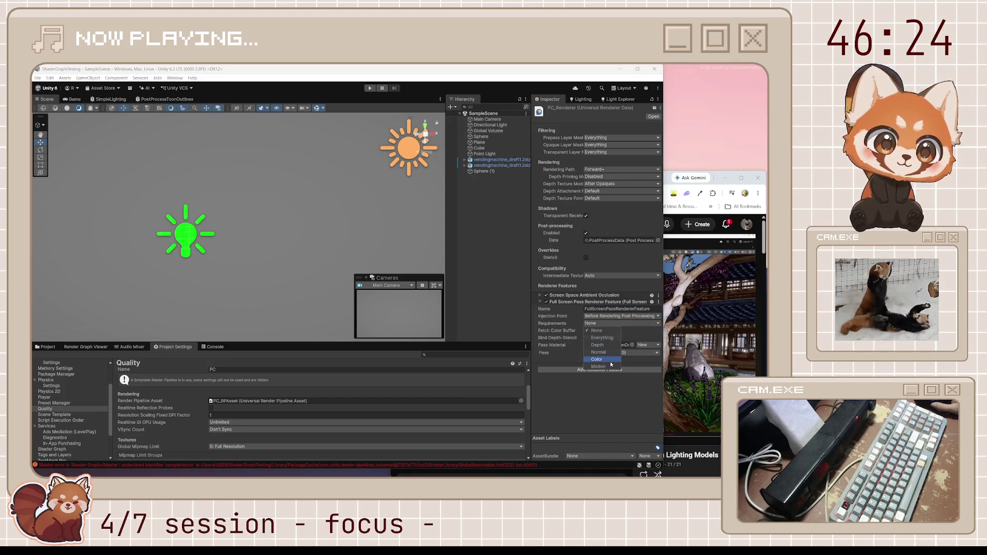
click(598, 359)
click(597, 331)
click(644, 345)
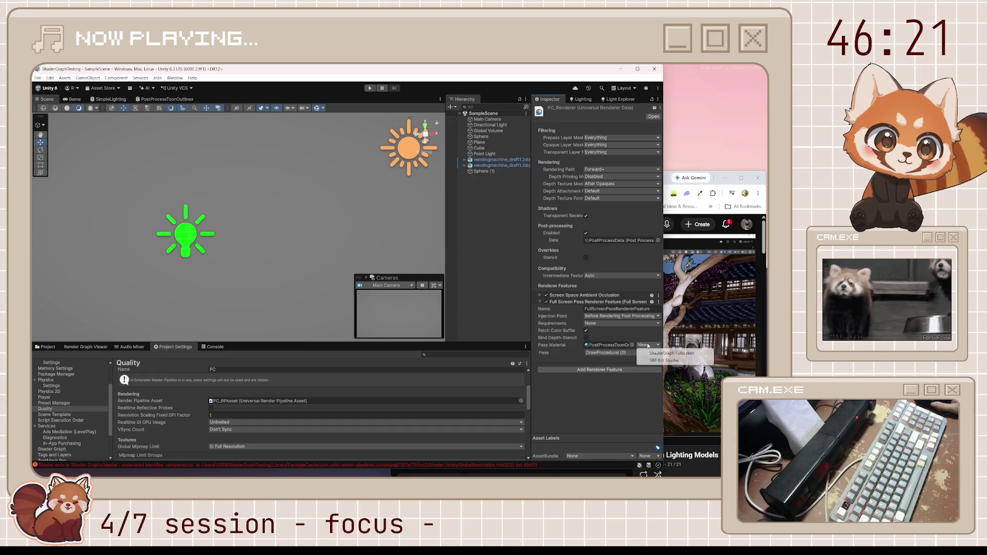
click(620, 354)
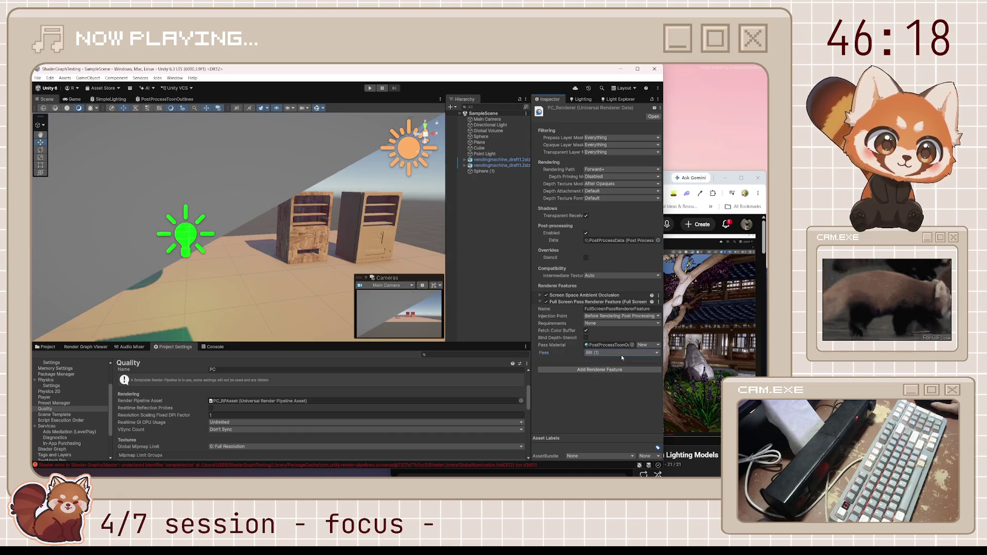
Change the Full Screen Pass's Pass back to DrawProcedural (0).
click(622, 368)
scroll(243, 193, up, 5)
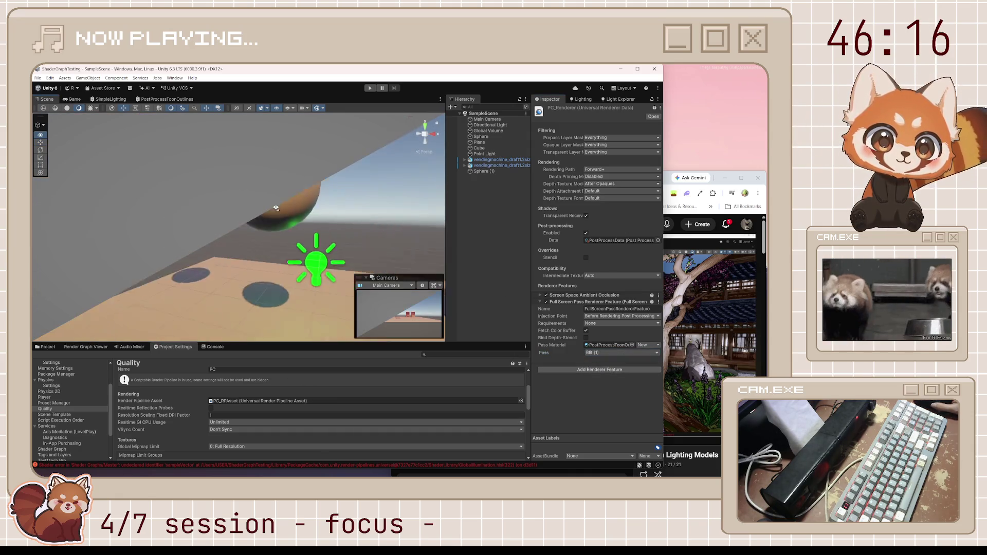
click(621, 353)
click(601, 361)
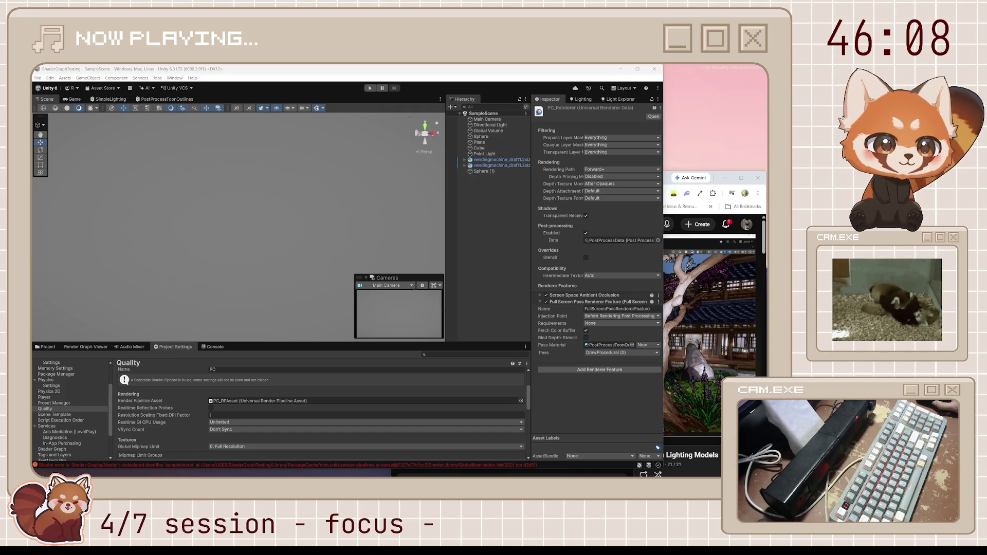
Inject the pass After Rendering Post Processing, keep Requirements None, and reopen PostProcessToonOutlines.
mouse_move(676, 374)
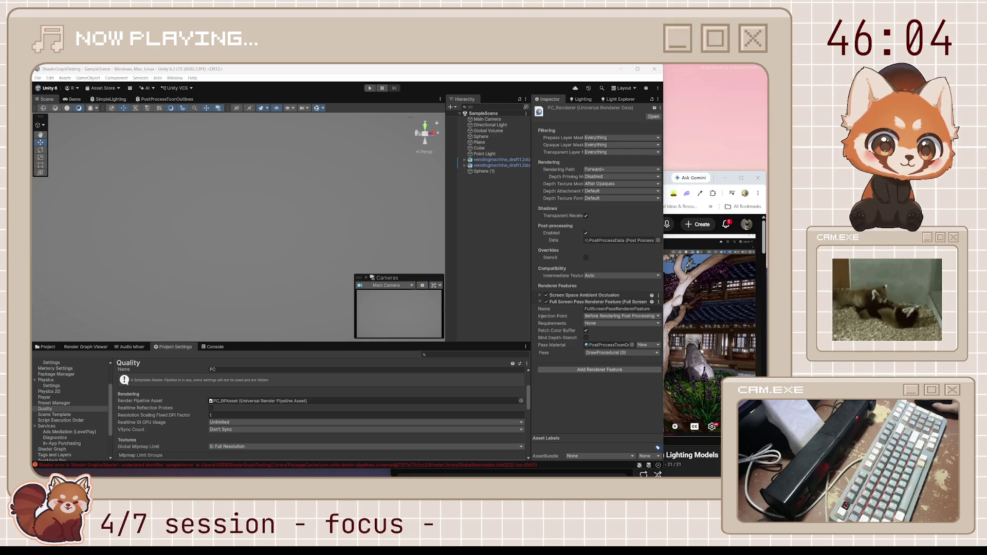
click(643, 317)
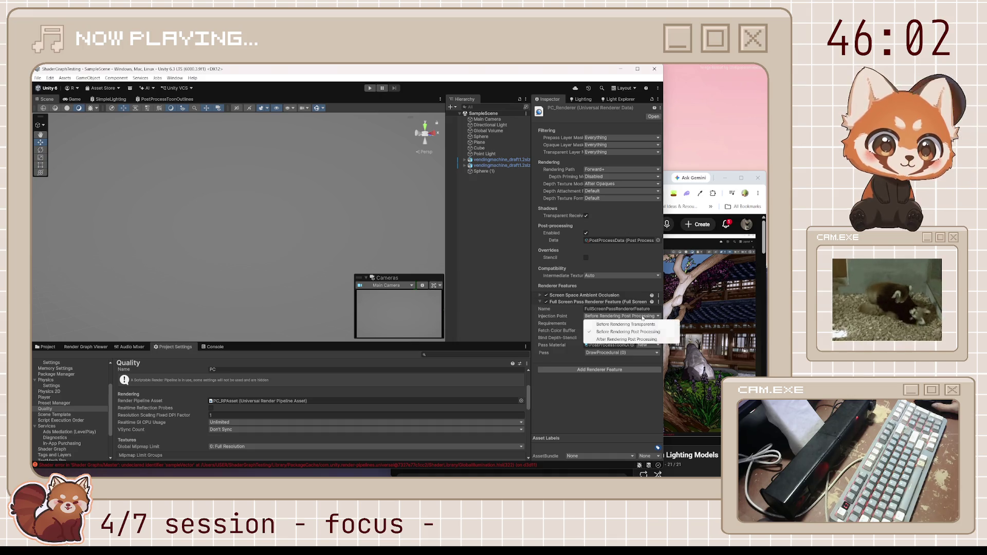
click(630, 340)
click(624, 323)
click(608, 386)
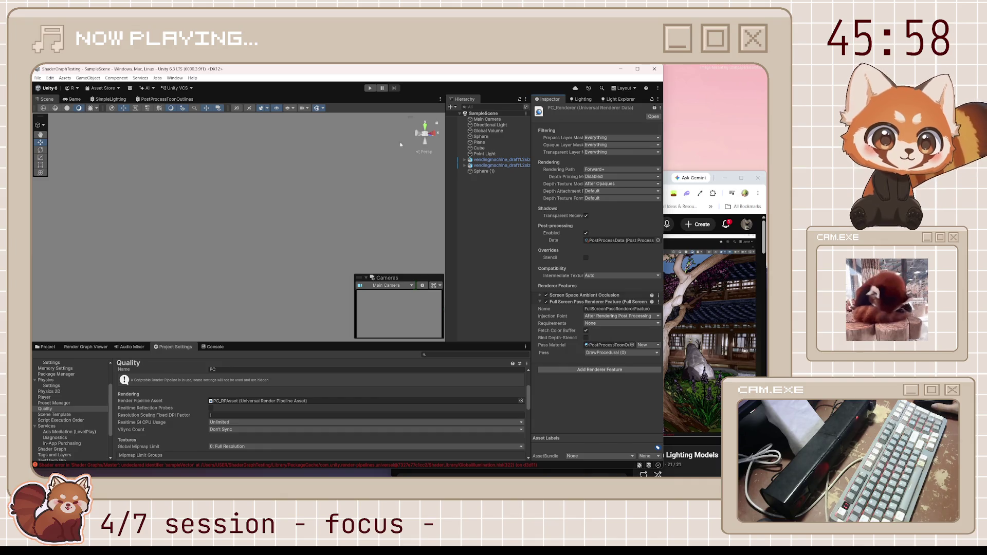
click(164, 99)
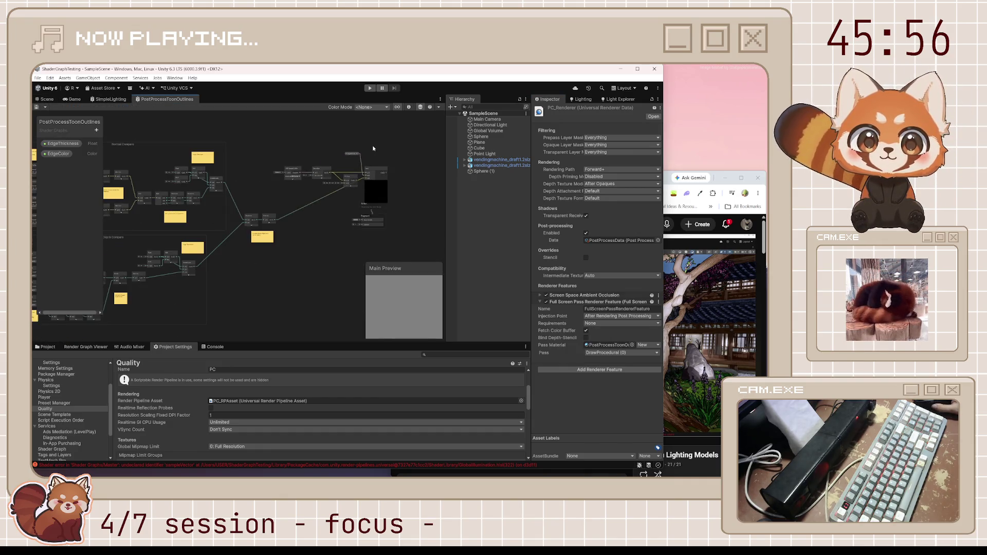
Wire the Lerp output into Fragment Base Color, reposition the output stack, and view the scene.
scroll(285, 247, up, 3)
mouse_move(238, 255)
mouse_down()
mouse_move(271, 246)
mouse_move(269, 276)
mouse_move(345, 193)
mouse_up()
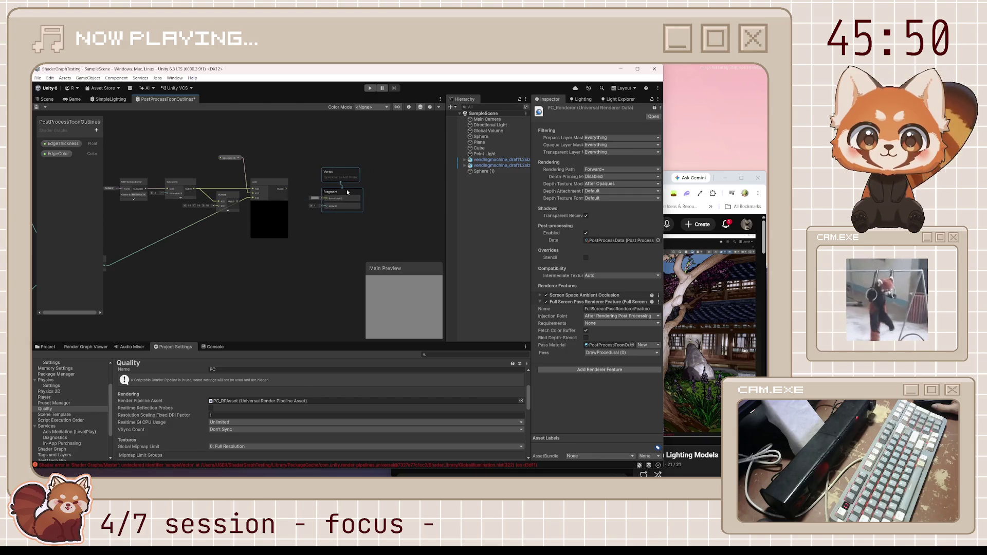
scroll(321, 198, up, 2)
drag(264, 184, 330, 200)
drag(361, 156, 388, 162)
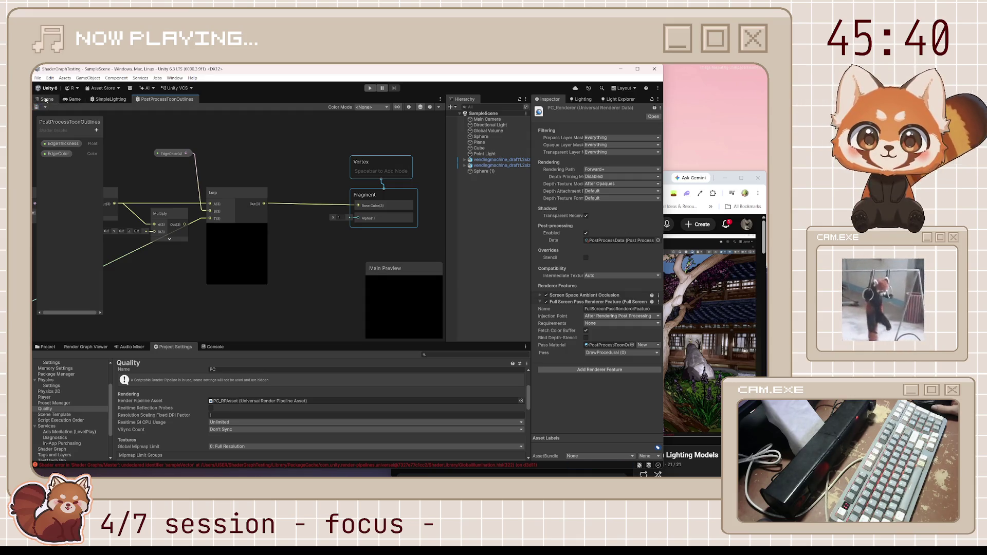
click(50, 100)
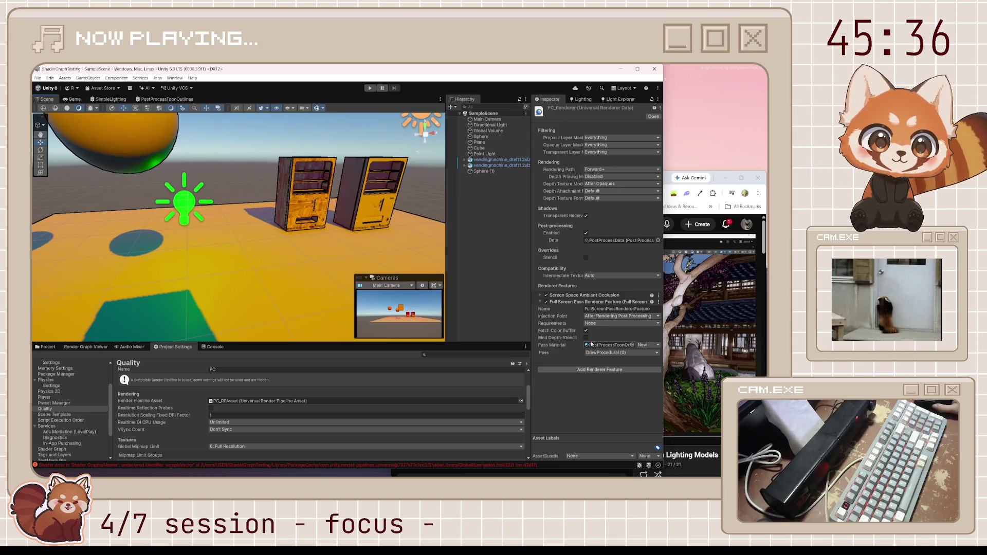
Enable Fetch Color Buffer and Bind Depth-Stencil on the Full Screen Pass feature.
click(586, 331)
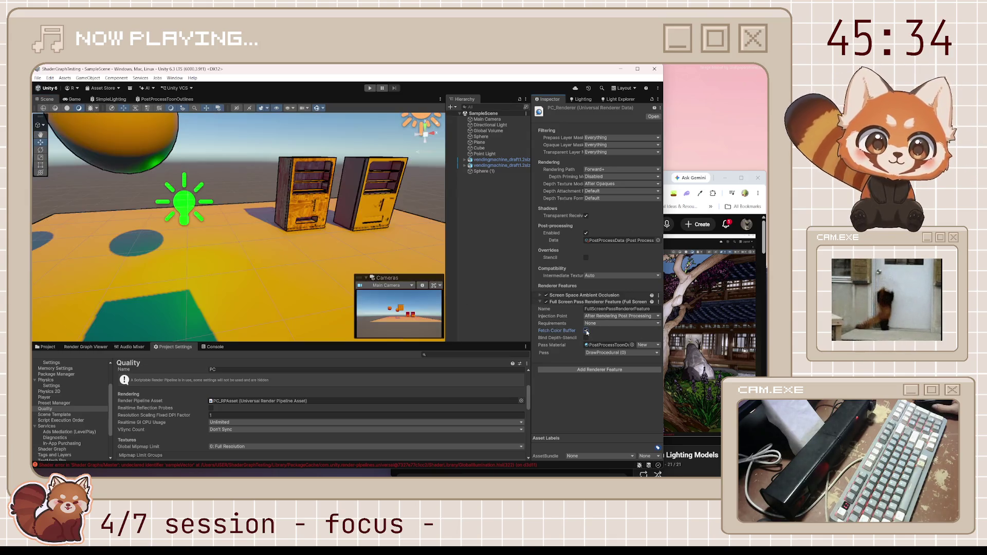
click(586, 338)
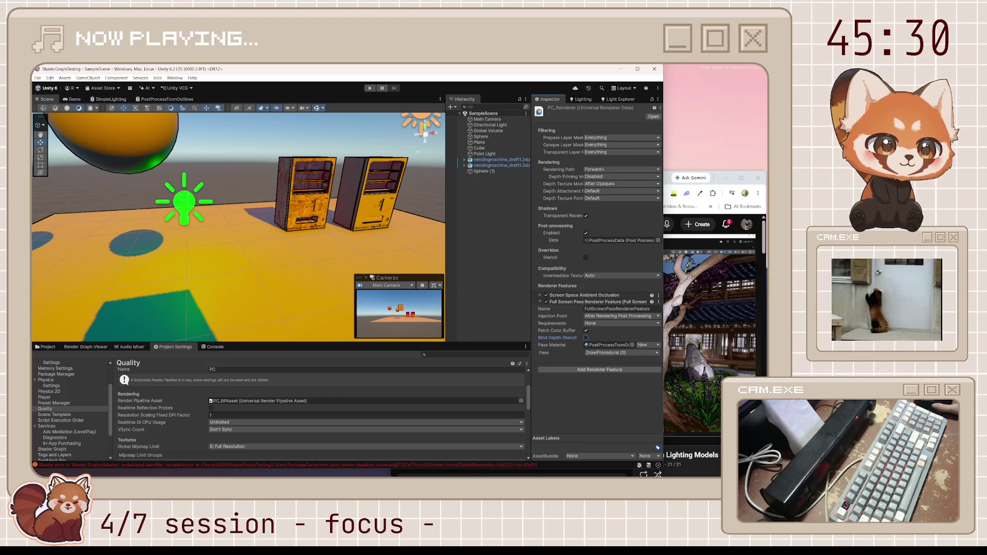
key(alt+Tab)
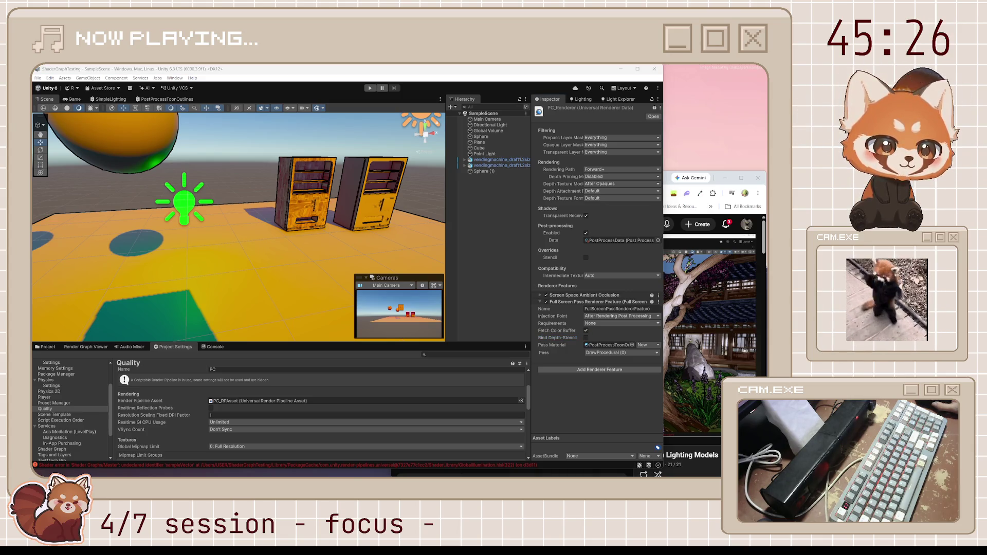
Orbit the Scene view camera closer around the two outlined spheres.
drag(327, 240, 229, 212)
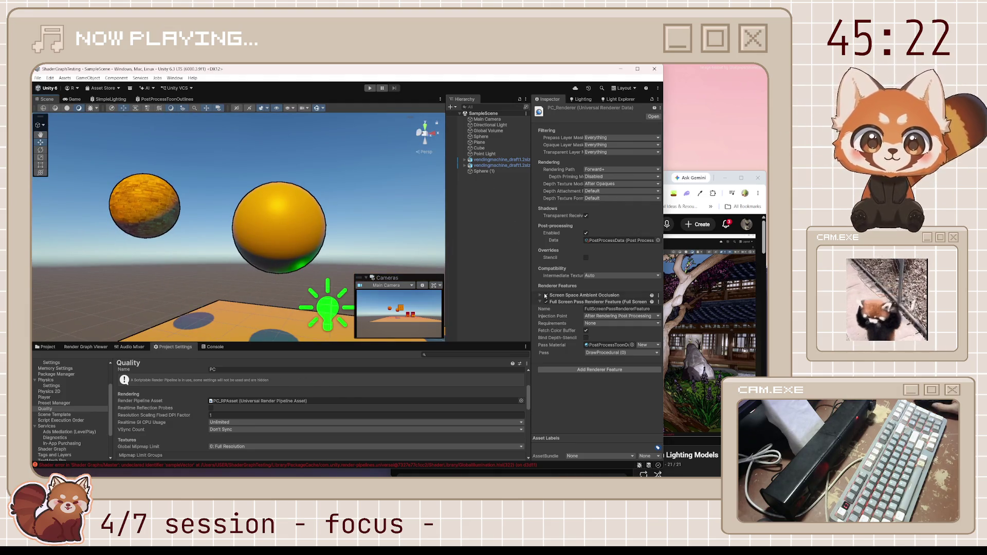
click(611, 346)
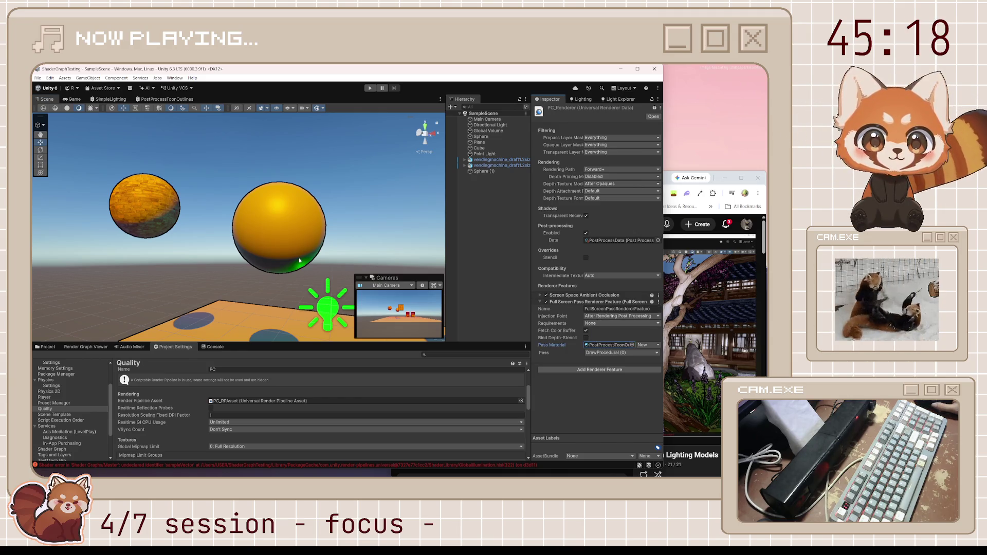
mouse_move(385, 154)
mouse_down()
mouse_move(161, 193)
mouse_move(291, 253)
mouse_move(268, 239)
mouse_move(85, 272)
mouse_move(311, 274)
mouse_move(183, 282)
mouse_move(83, 272)
mouse_up()
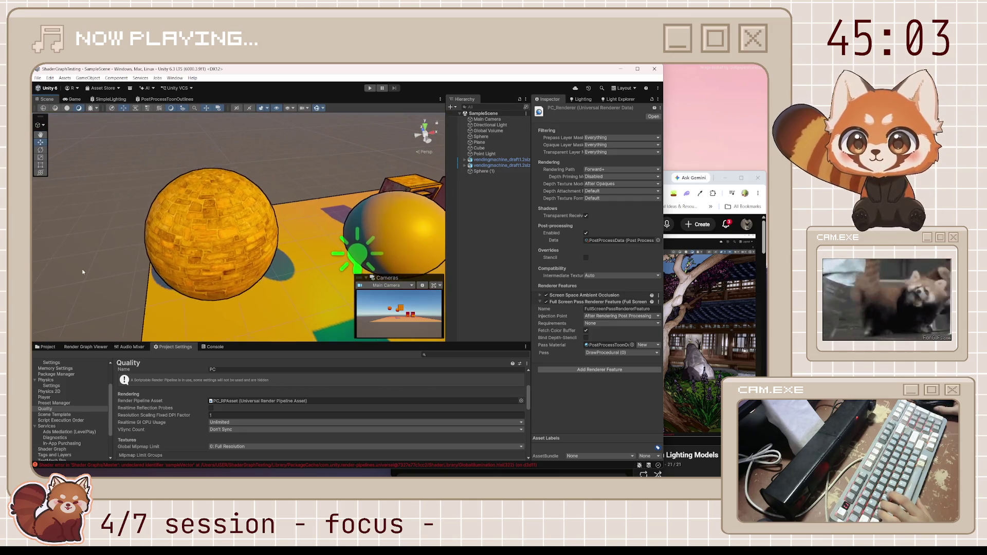
Connect the Transform output to the lighting NormalWS input in SimpleLighting and save the graph.
click(110, 99)
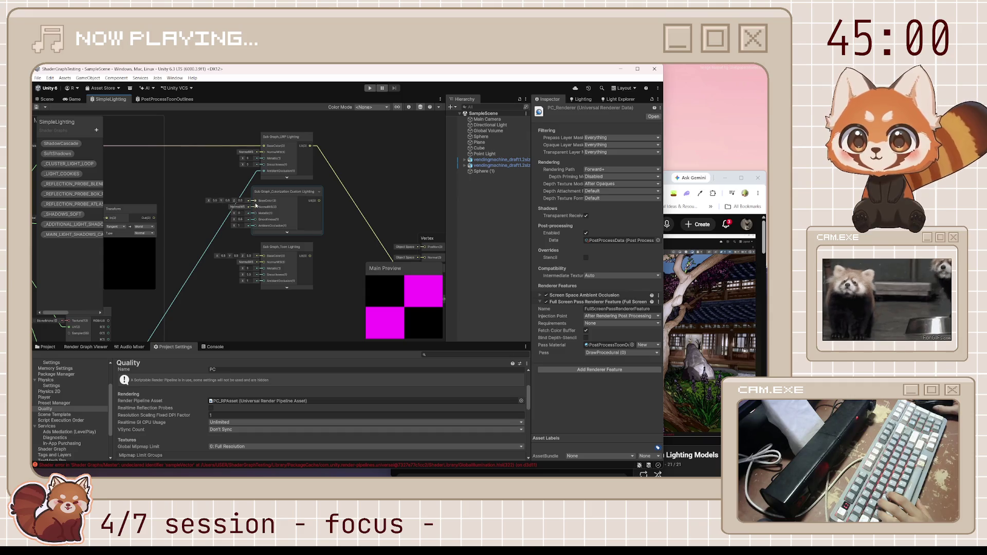
drag(265, 153, 153, 218)
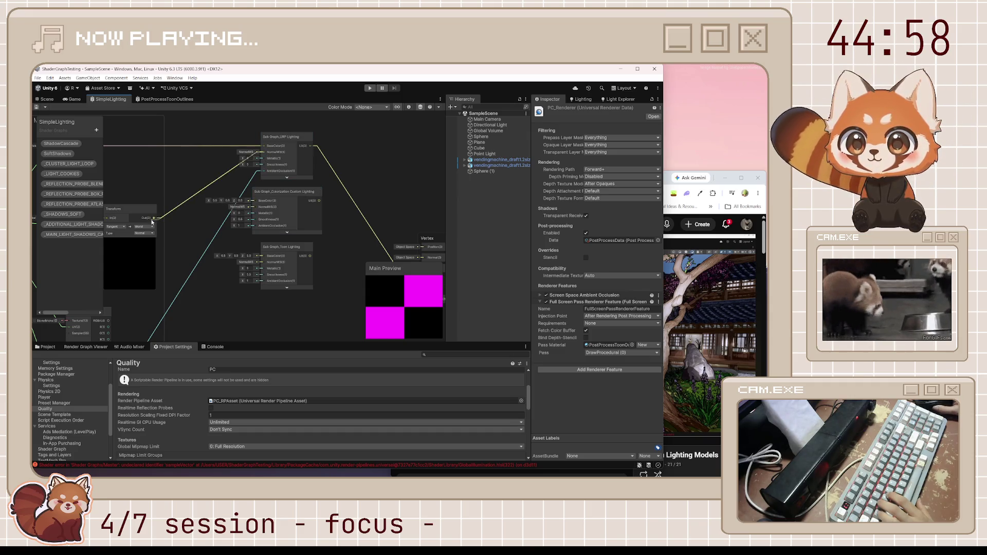
click(37, 107)
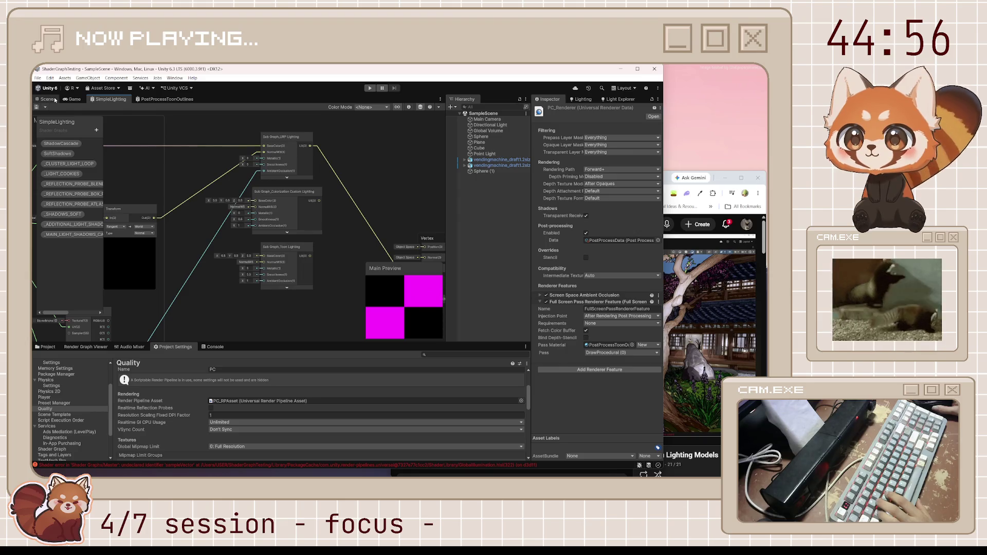
Pull the Scene camera back over the outlined objects, then bring the YouTube tutorial forward.
click(55, 99)
drag(293, 254, 60, 254)
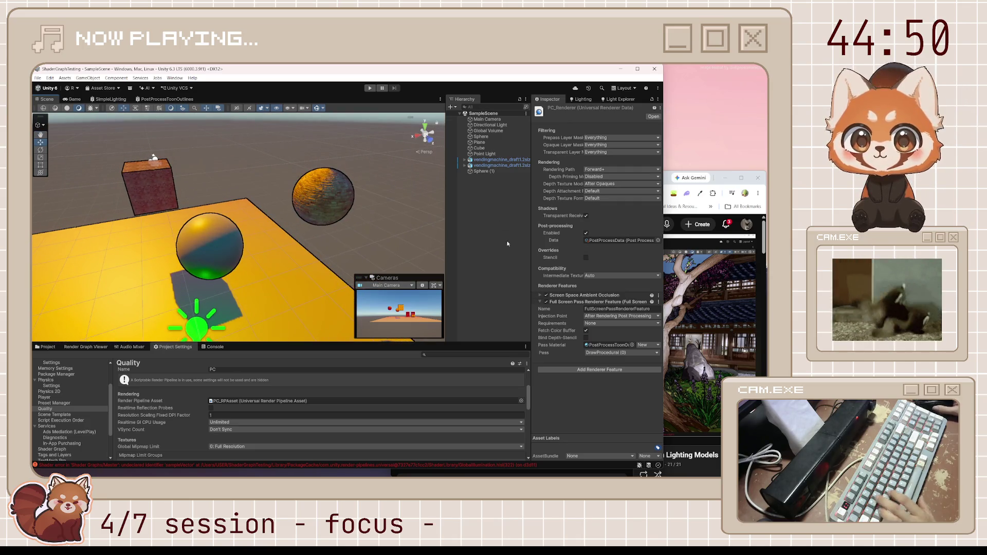
click(668, 319)
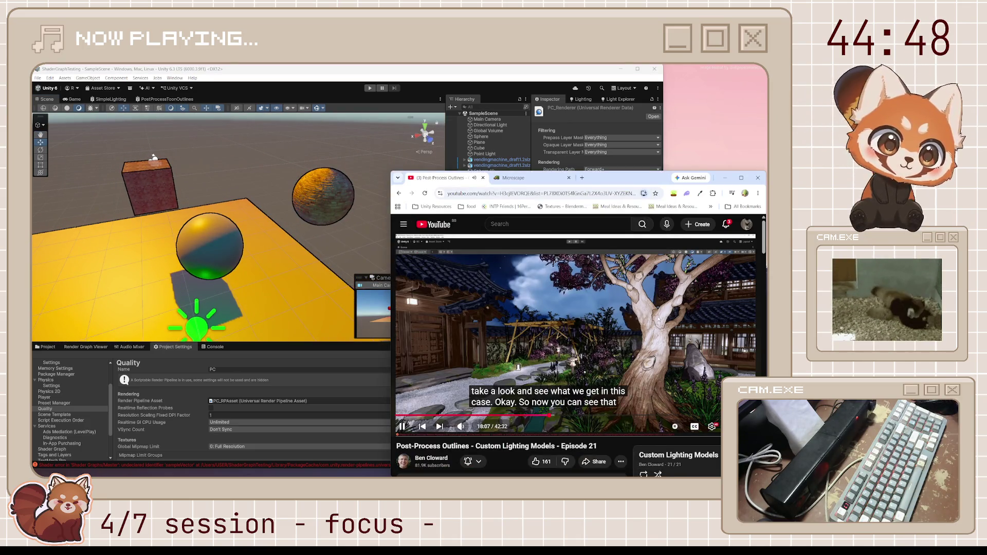
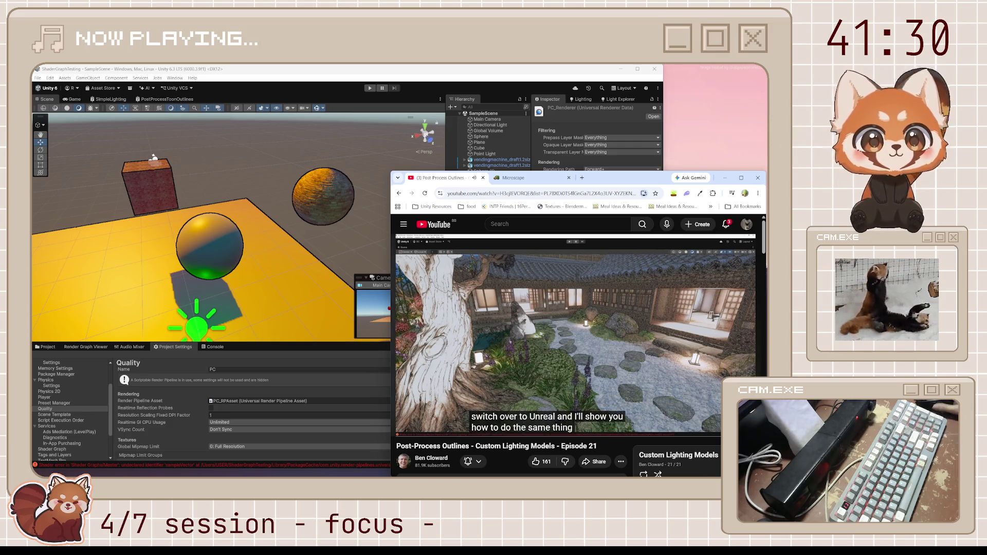
Expand the '1 reply' thread under a comment on the Post-Process Outlines video.
scroll(559, 374, down, 8)
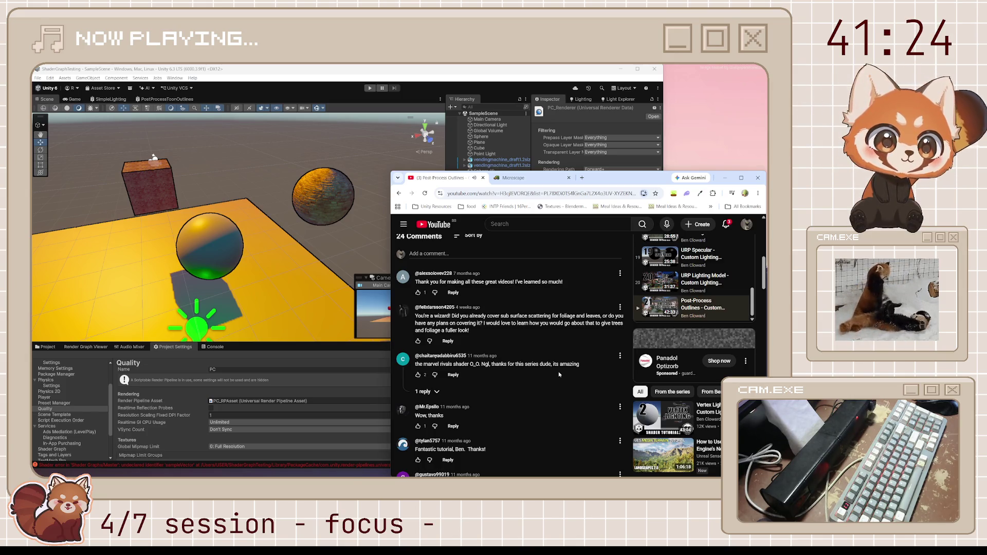
click(426, 392)
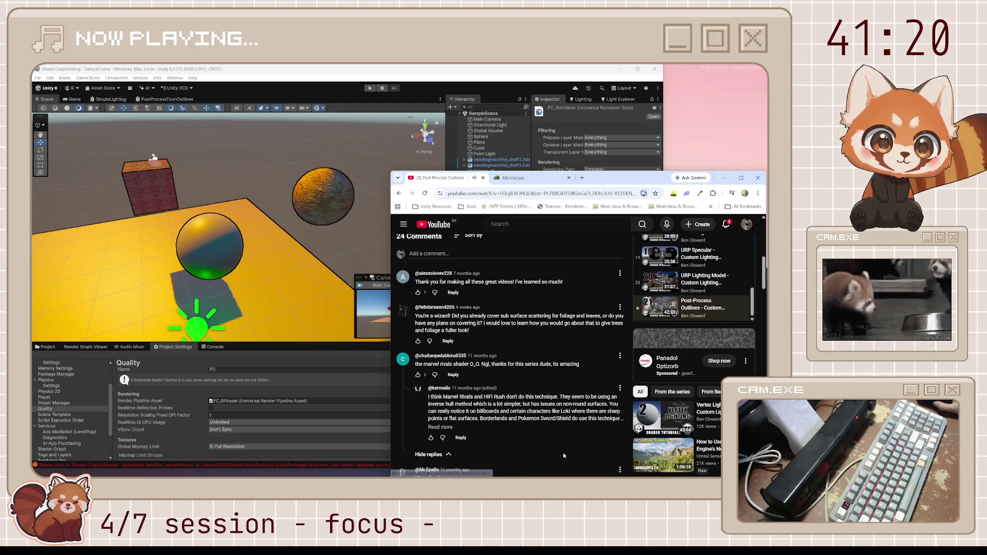
right_click(560, 265)
click(546, 454)
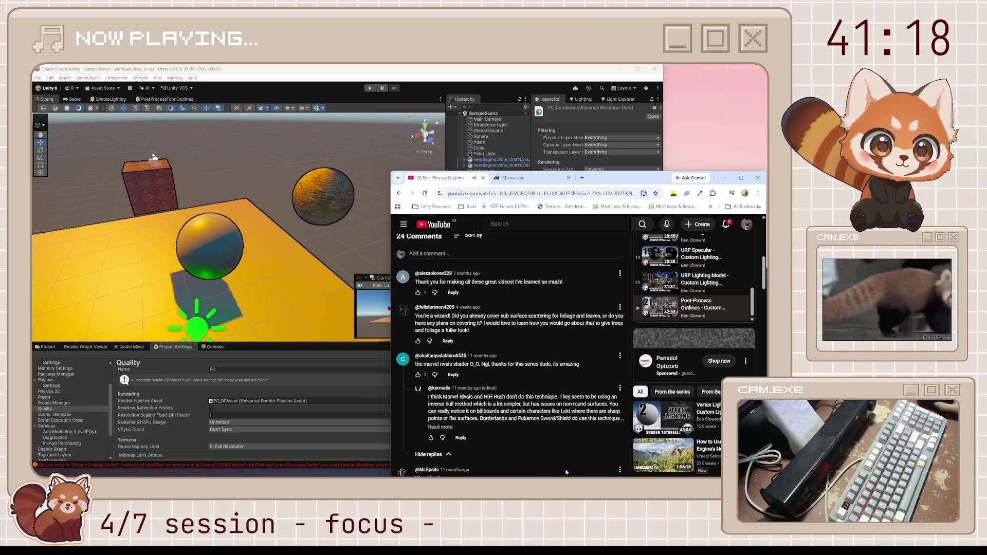
Read further down the comments, return to the top, and close the YouTube tutorial tab.
scroll(557, 441, down, 2)
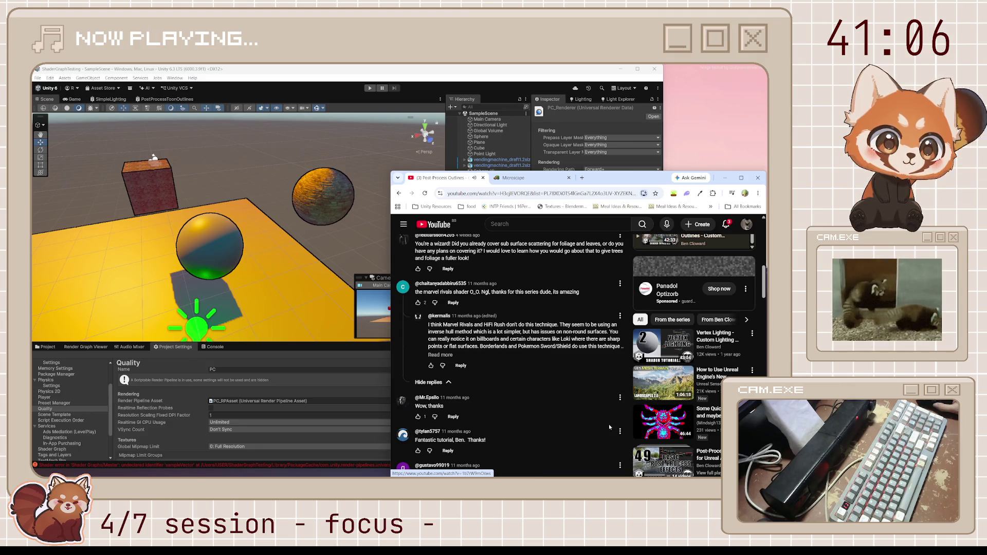
scroll(566, 415, down, 3)
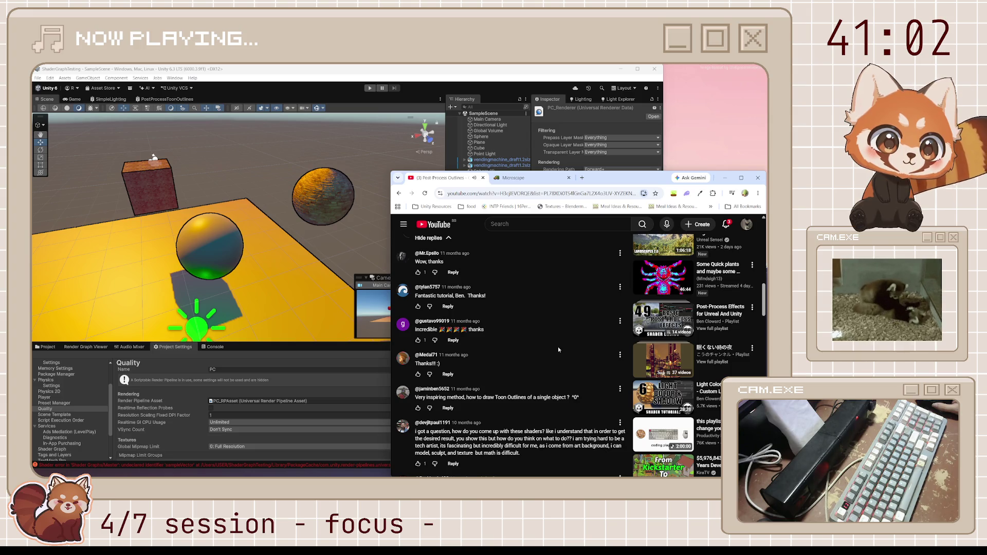
scroll(559, 349, down, 1)
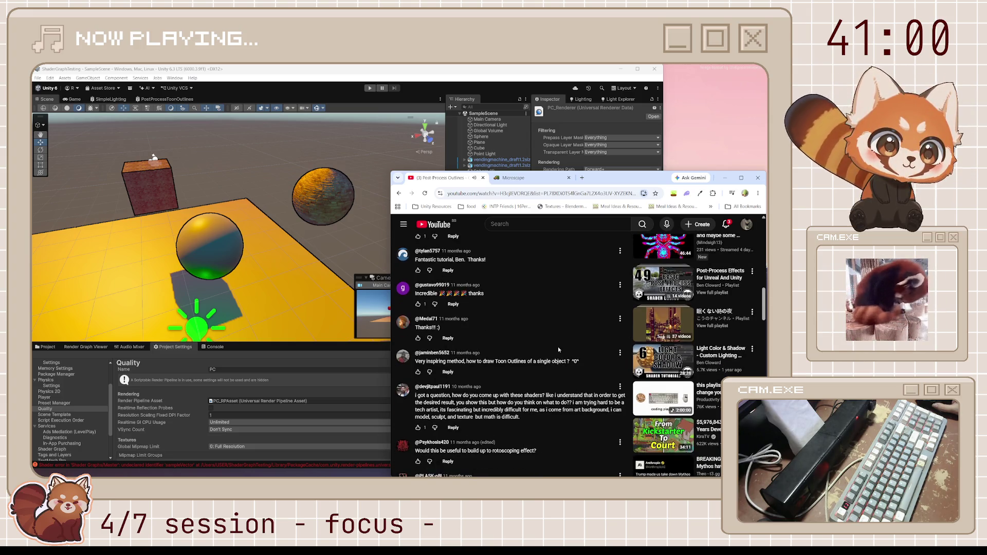
scroll(558, 350, down, 2)
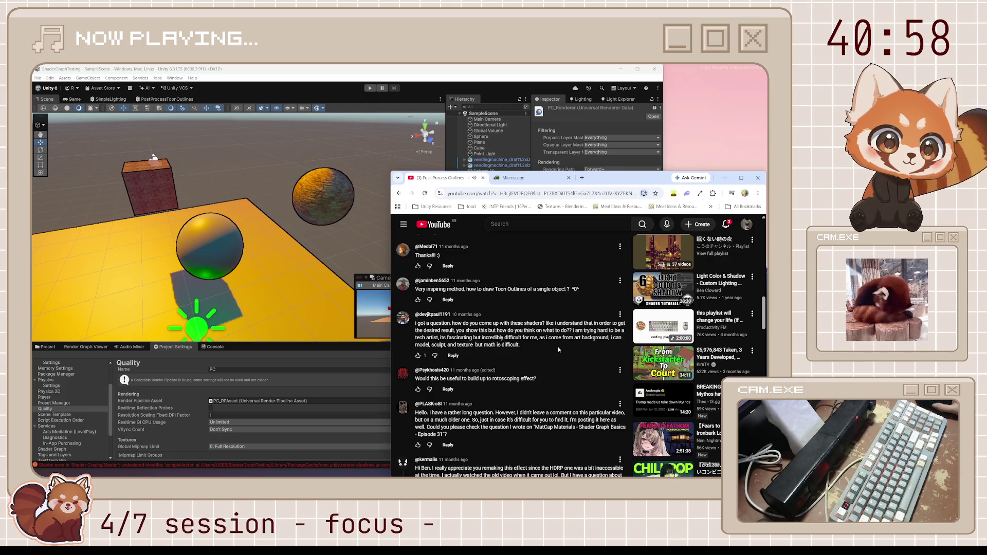
scroll(559, 349, down, 3)
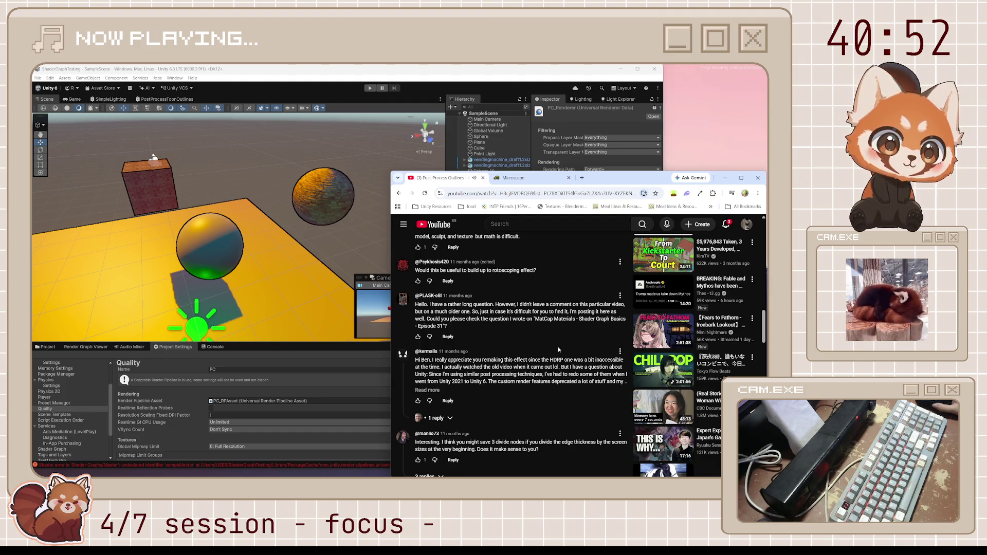
scroll(558, 346, up, 10)
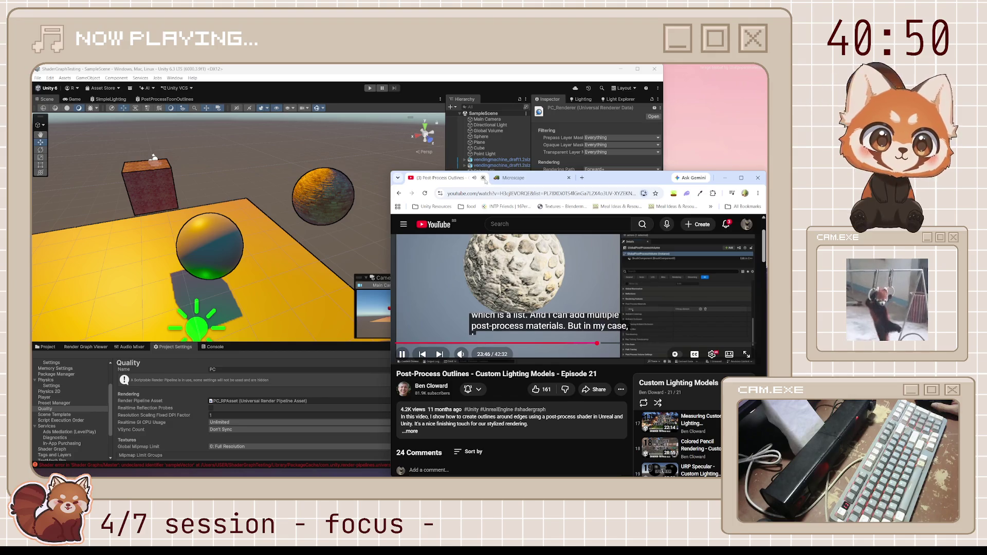
click(483, 178)
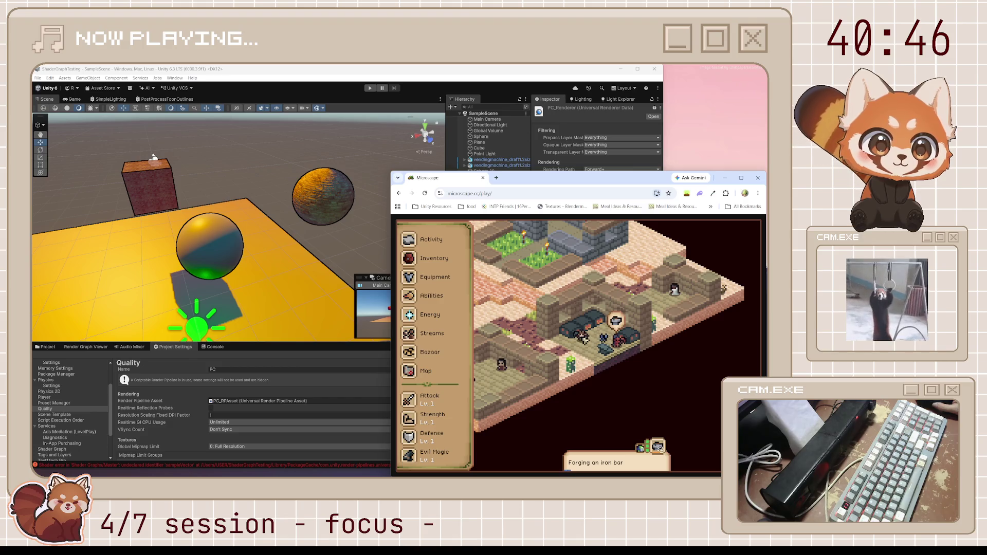
Check Microscape's Smithing activity and anvil item list, then minimize the browser.
click(574, 345)
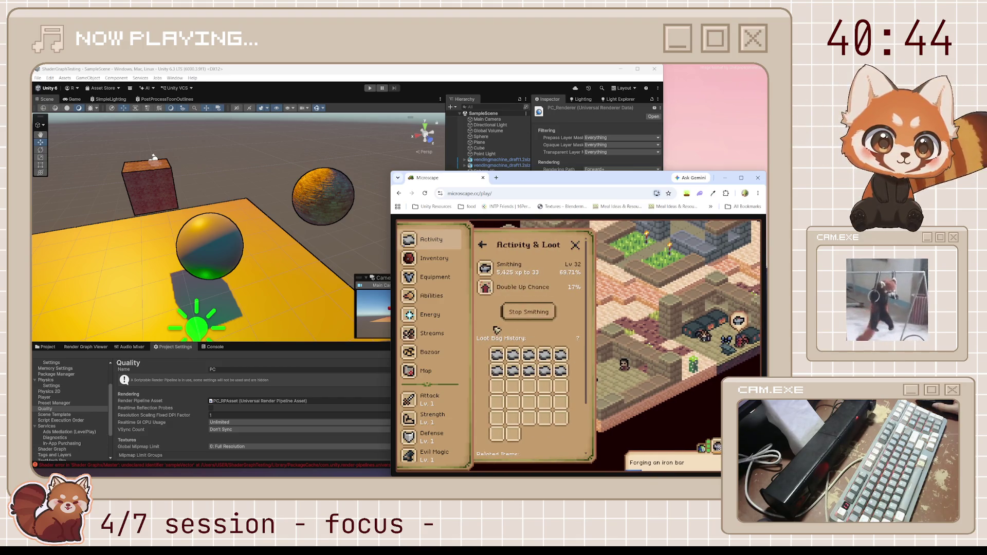
scroll(499, 334, down, 2)
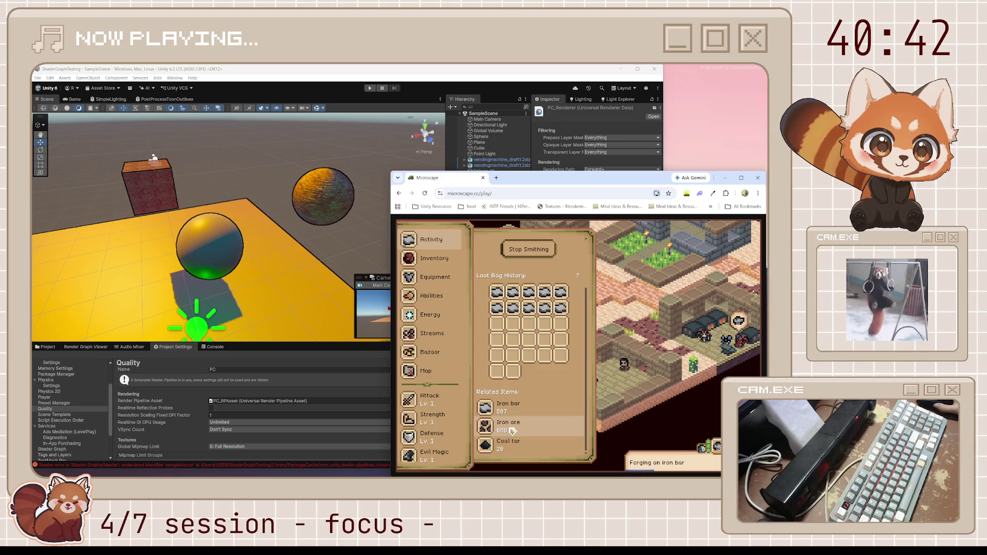
scroll(442, 369, down, 4)
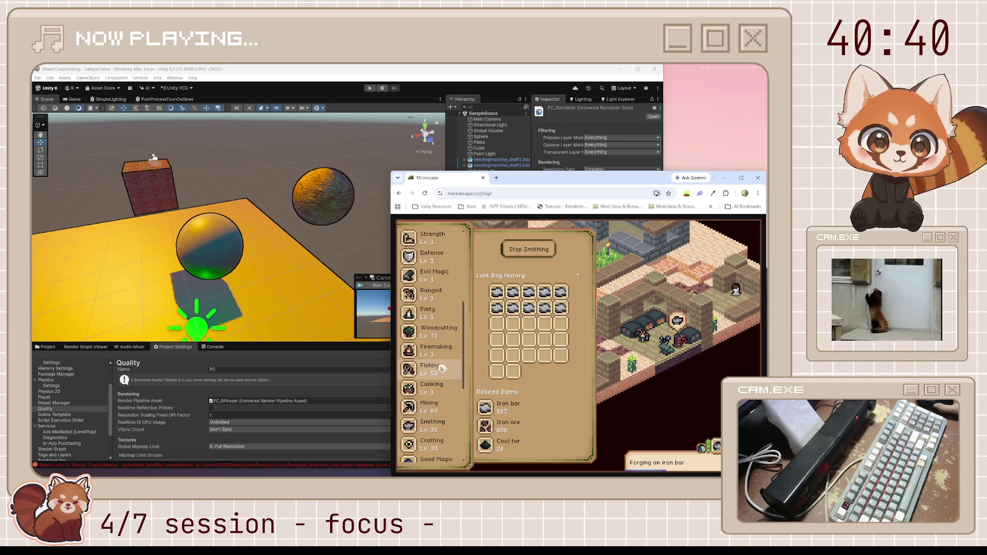
click(650, 362)
scroll(530, 371, down, 5)
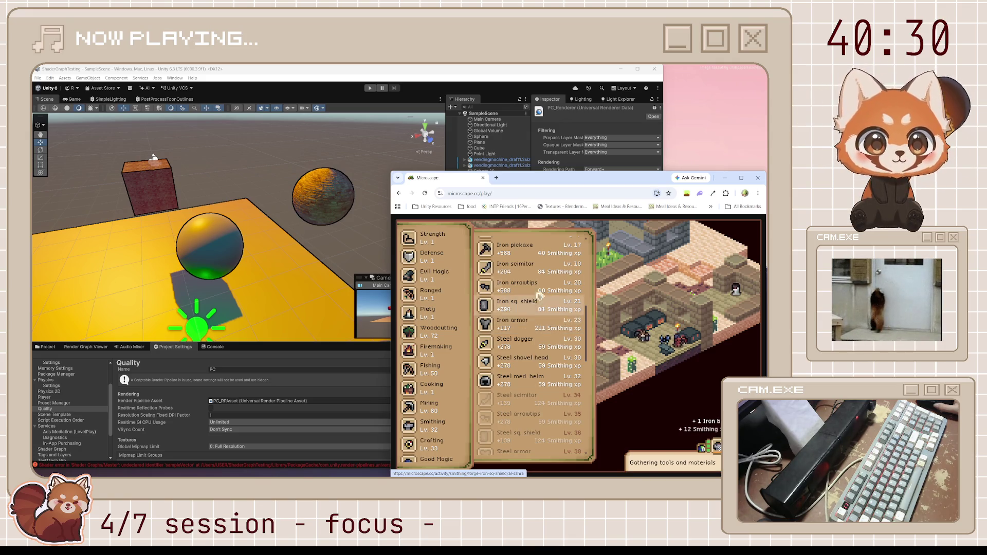
click(720, 180)
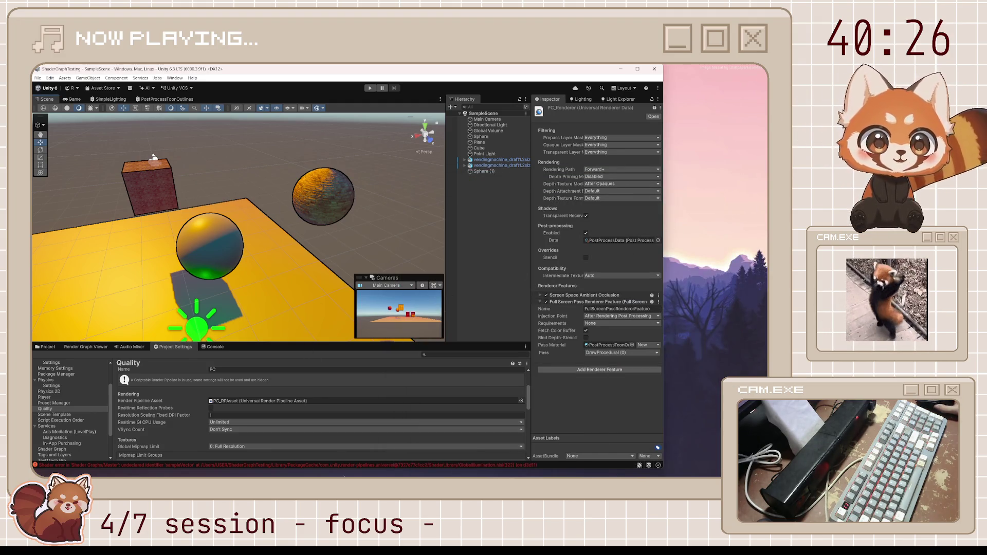
Restore Brave, load microscape.cc/play/ in a new tab, then return to the Unity editor.
mouse_move(600, 470)
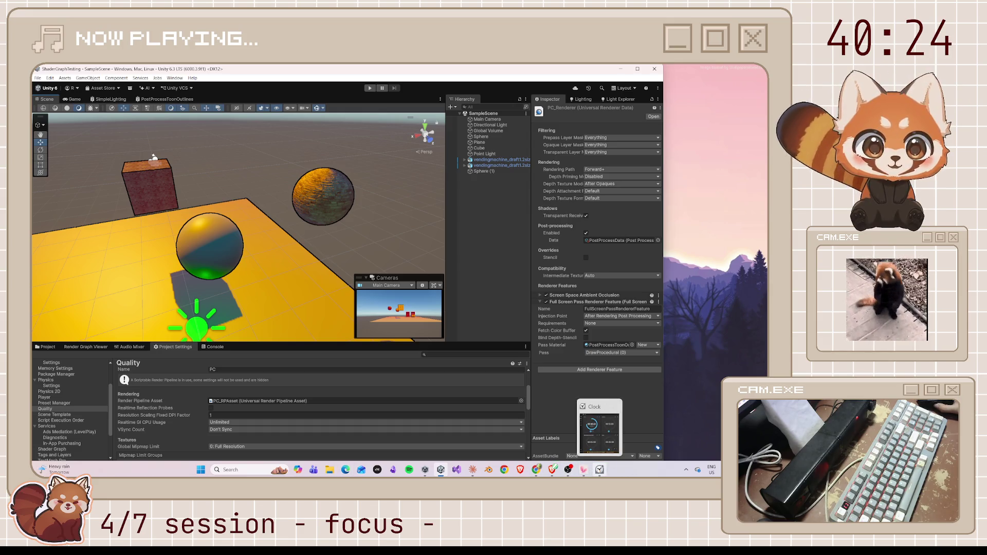
click(553, 472)
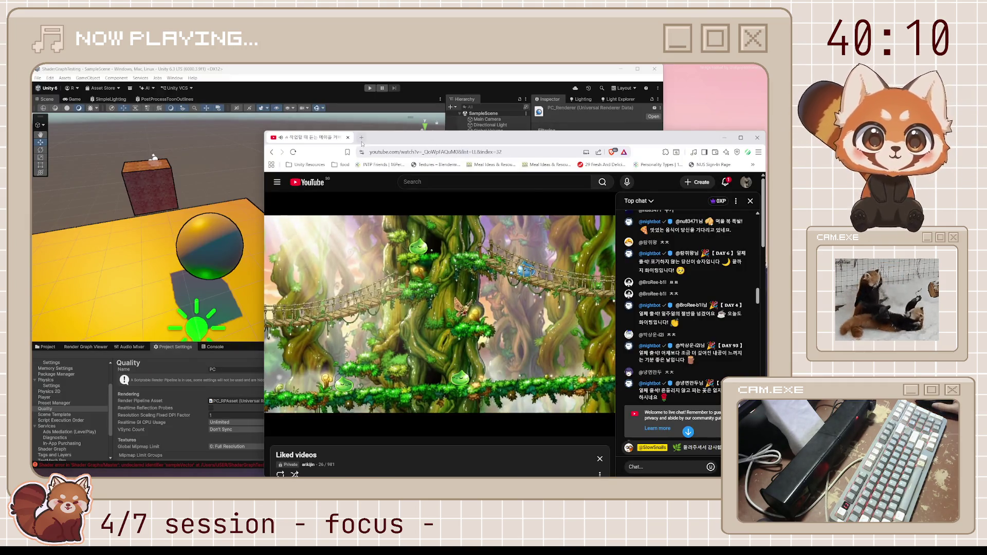
click(362, 137)
text(micro)
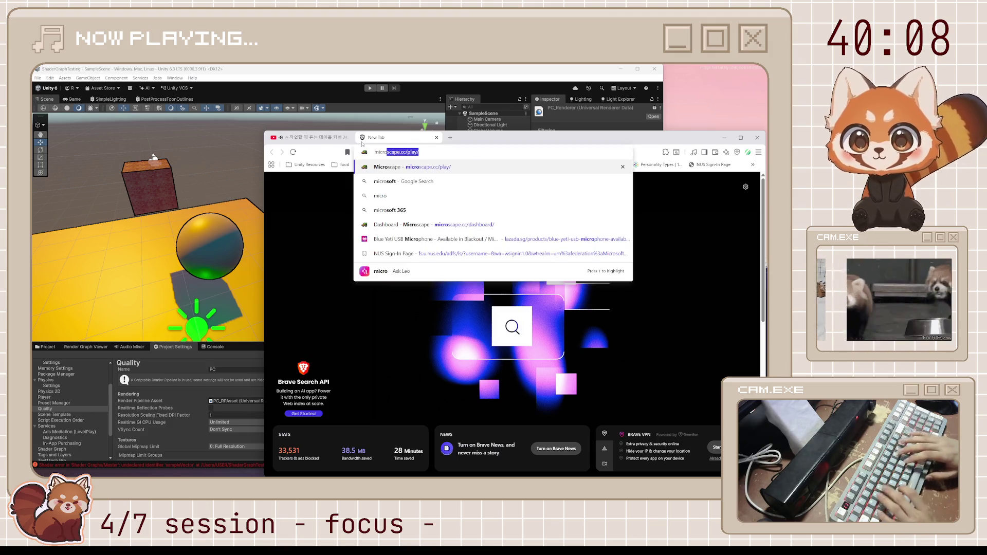
key(Return)
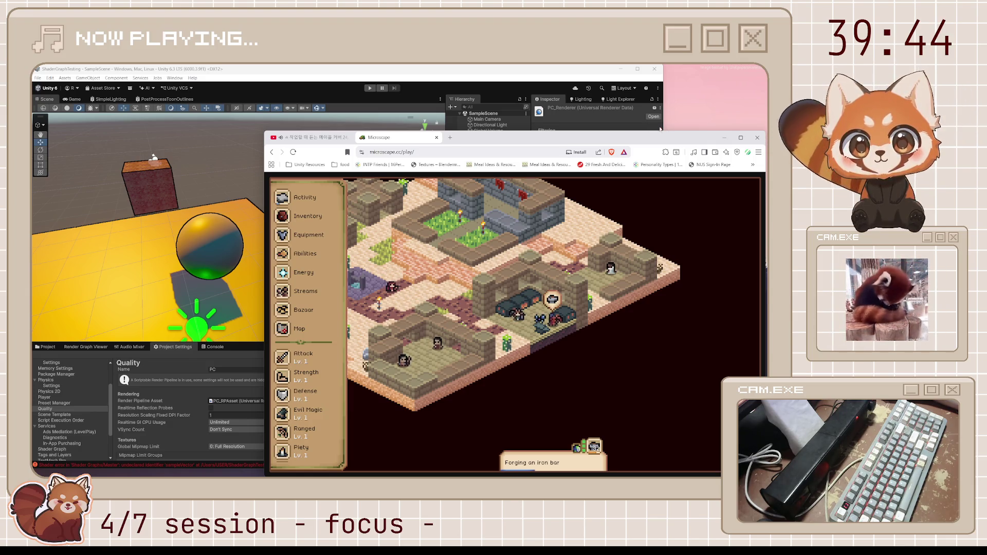
click(527, 72)
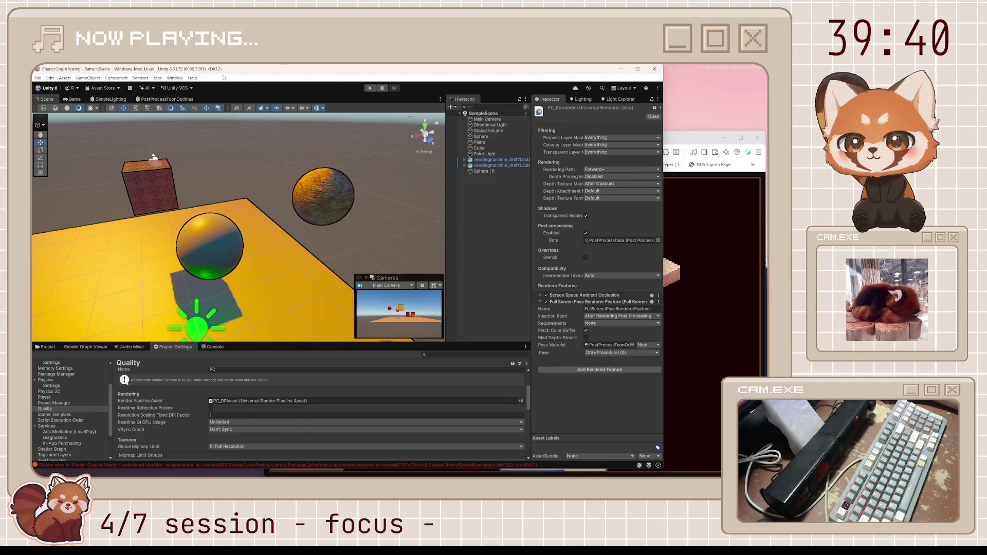
Start an Export Package of the ShaderLib folder and review the included assets.
click(46, 347)
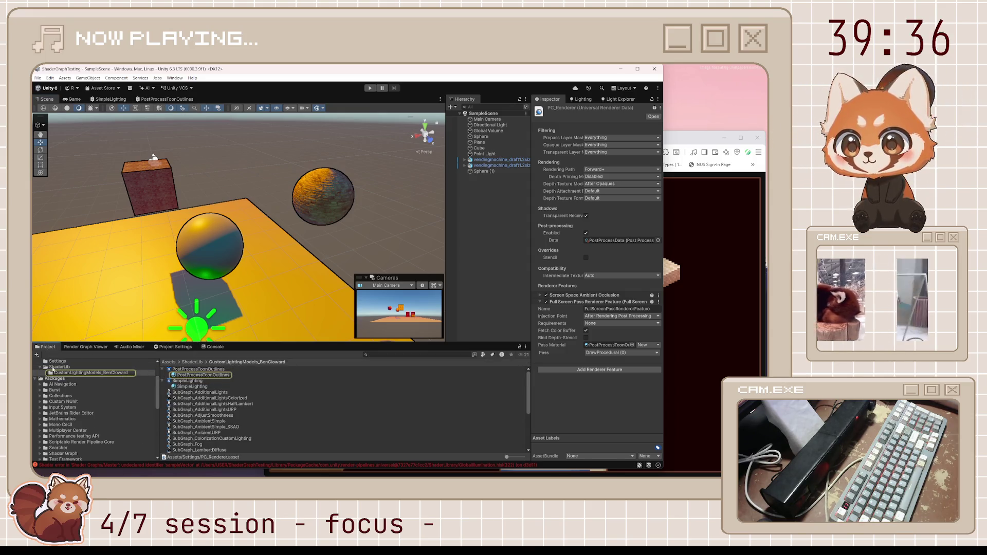
click(54, 367)
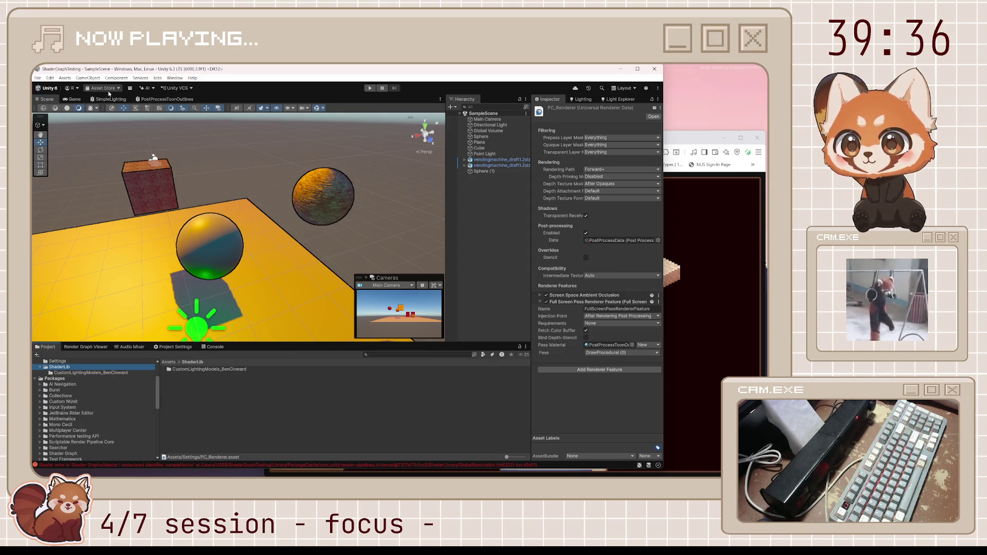
right_click(69, 369)
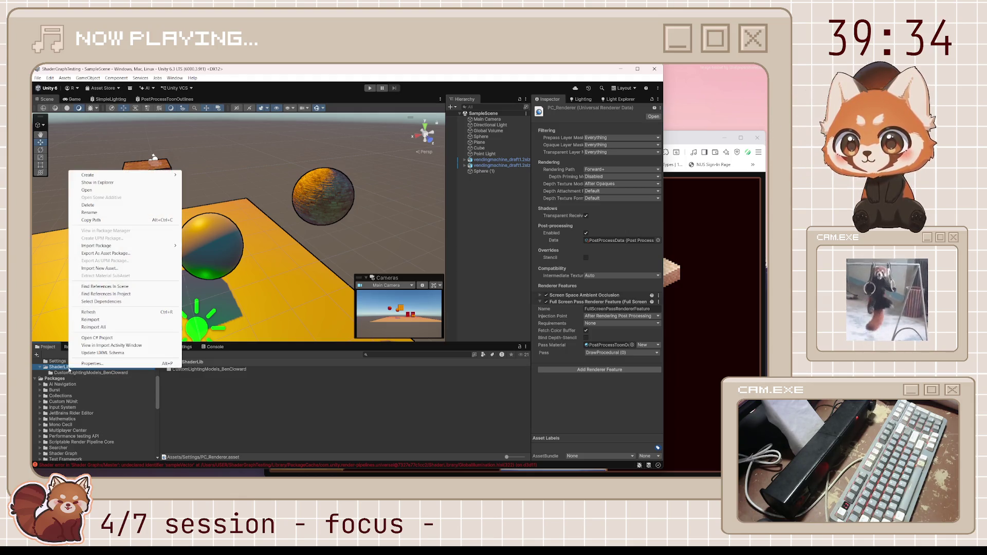
click(114, 254)
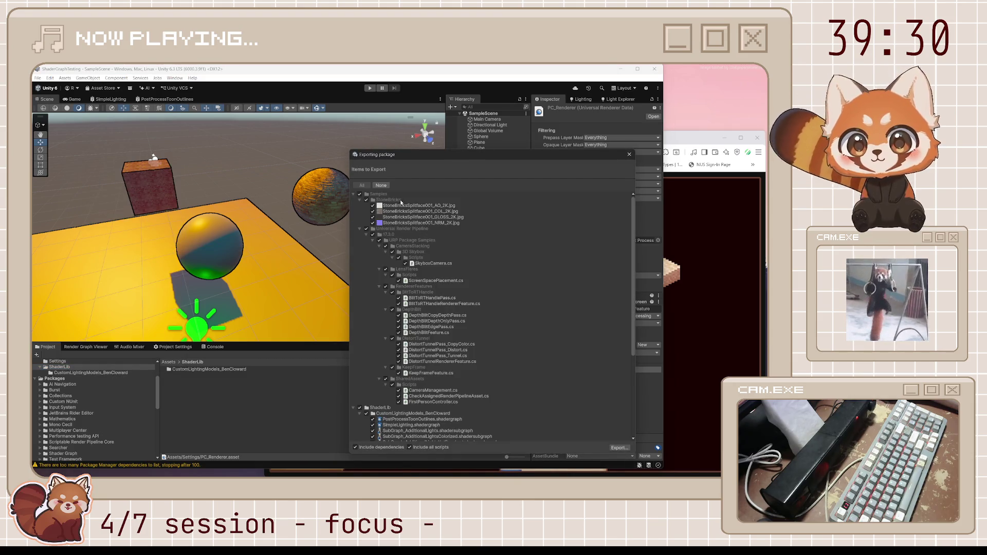
scroll(561, 382, down, 5)
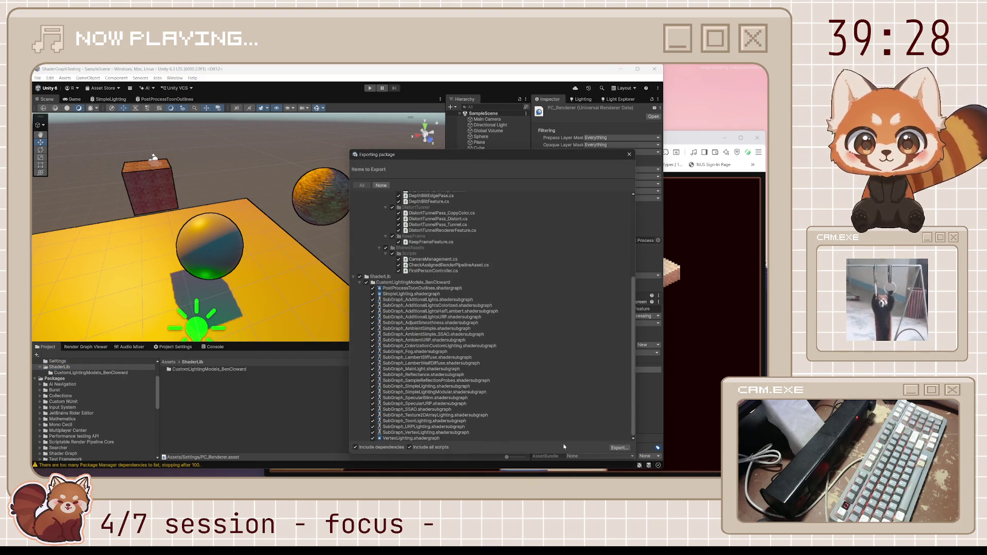
scroll(445, 273, up, 5)
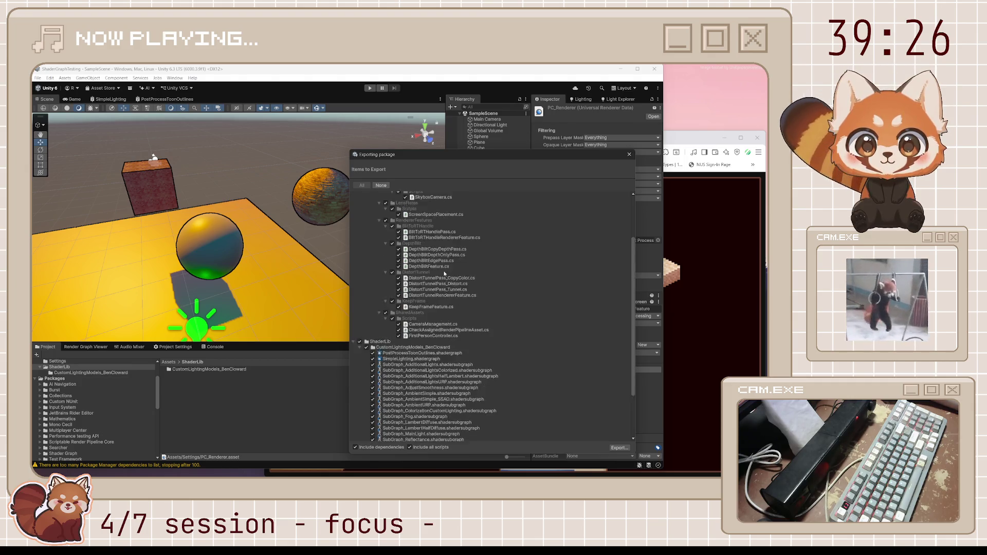
click(617, 447)
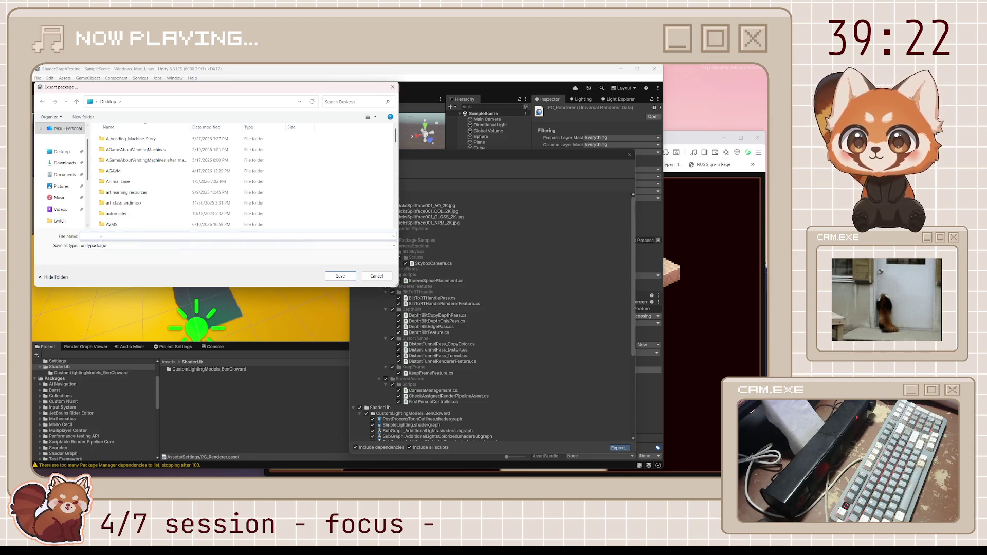
Save the package to the Desktop with a name ending in '_Till_EP21'.
scroll(156, 208, down, 10)
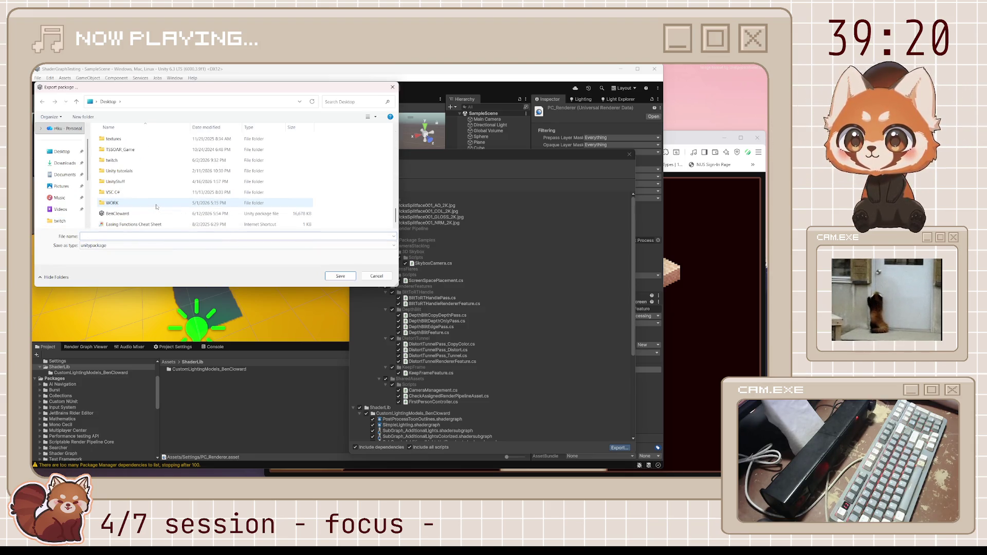
click(154, 214)
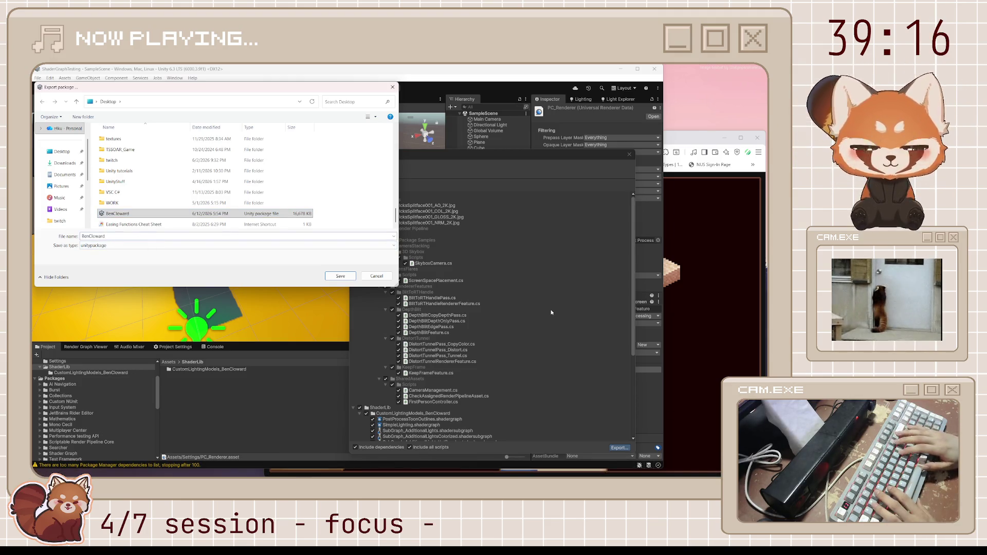
text(_Till_)
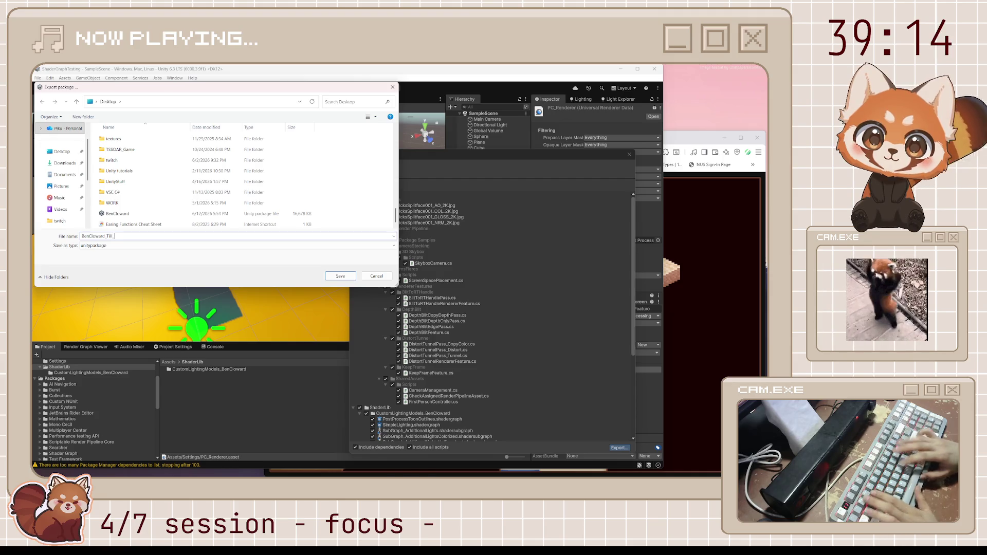
text(EP21)
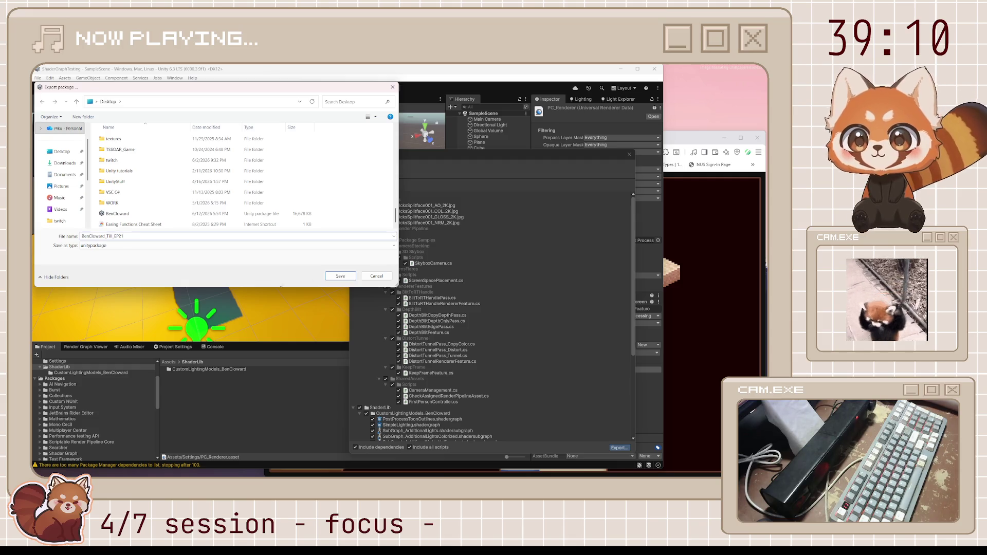
click(338, 276)
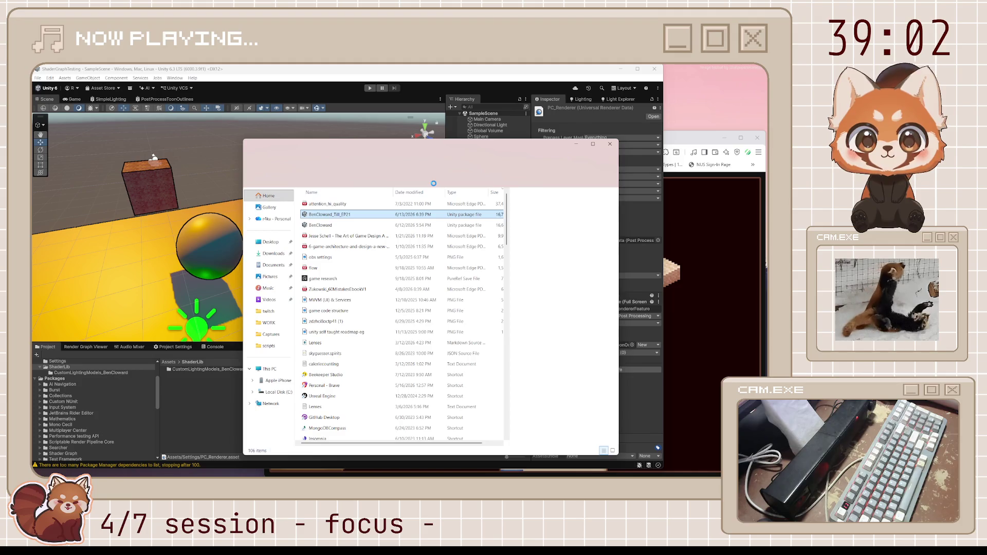
Move the Desktop Explorer window aside, select ShaderLib, and close the ShaderGraphTesting project.
drag(444, 150, 768, 151)
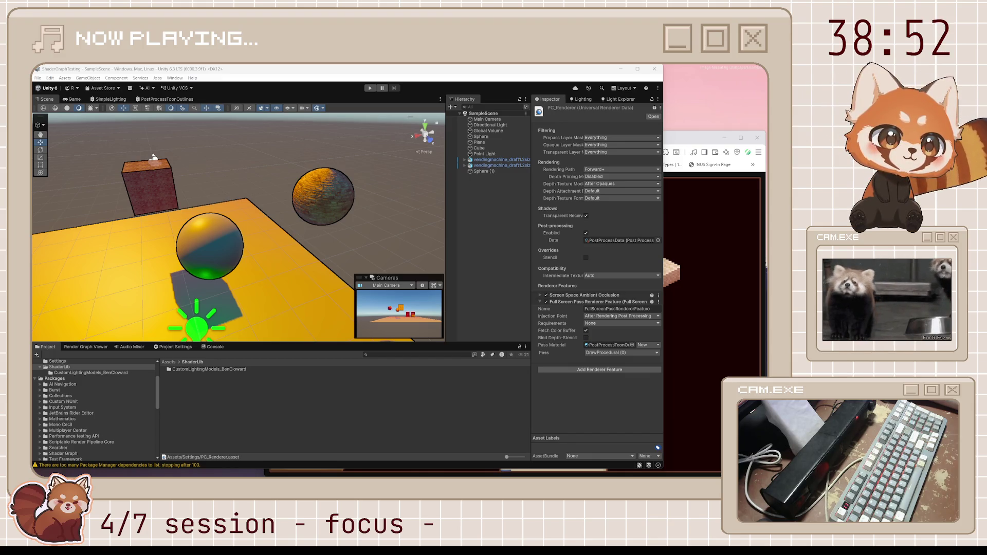
click(59, 367)
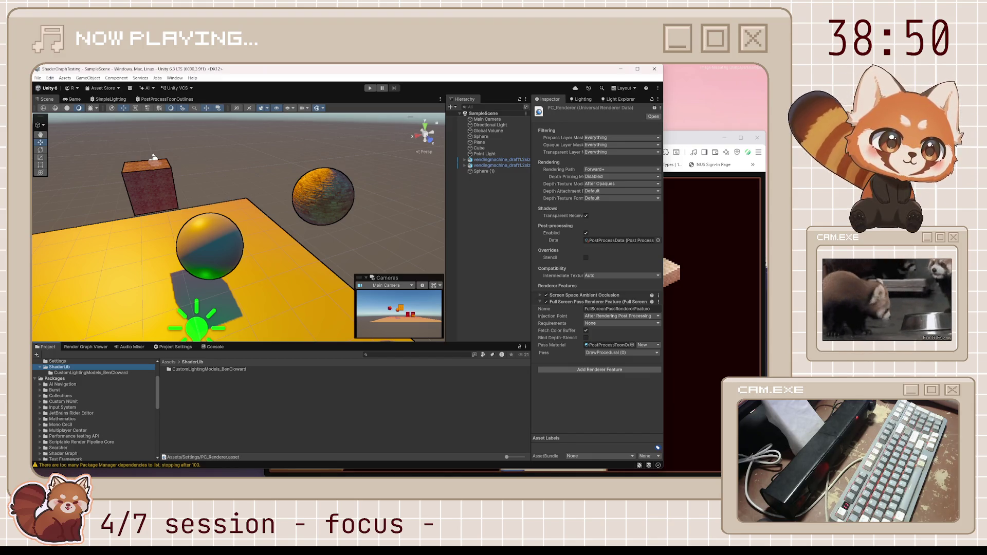
click(655, 69)
click(223, 335)
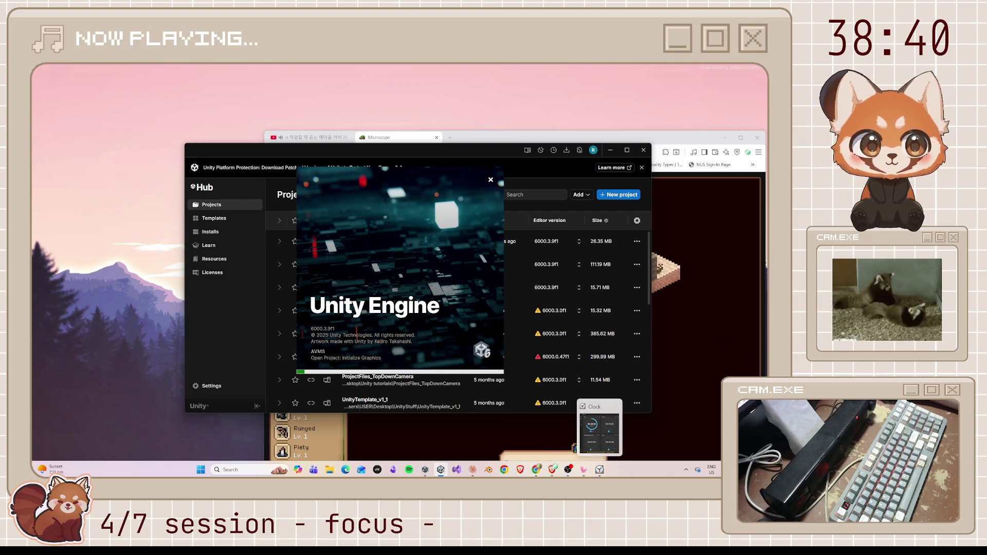
Switch back to the Microscape browser game while the project loads.
click(571, 406)
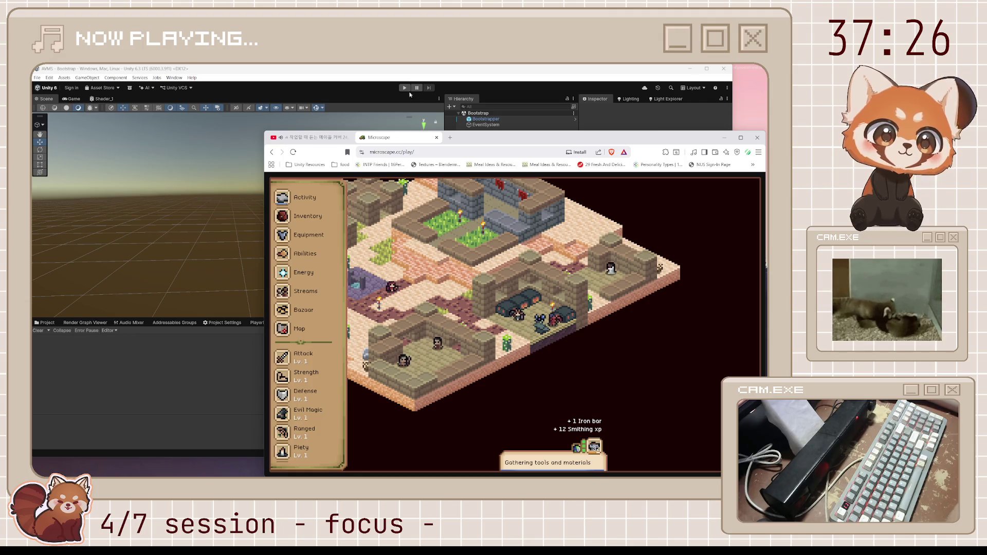
Bring Unity forward, hide the Graph Inspector, and lengthen the editor window slightly.
click(419, 75)
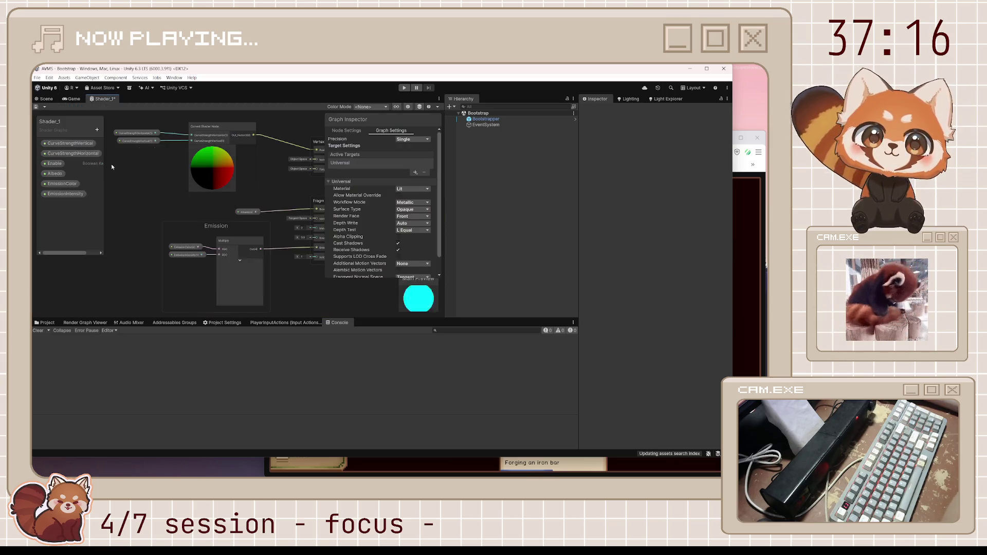
click(408, 108)
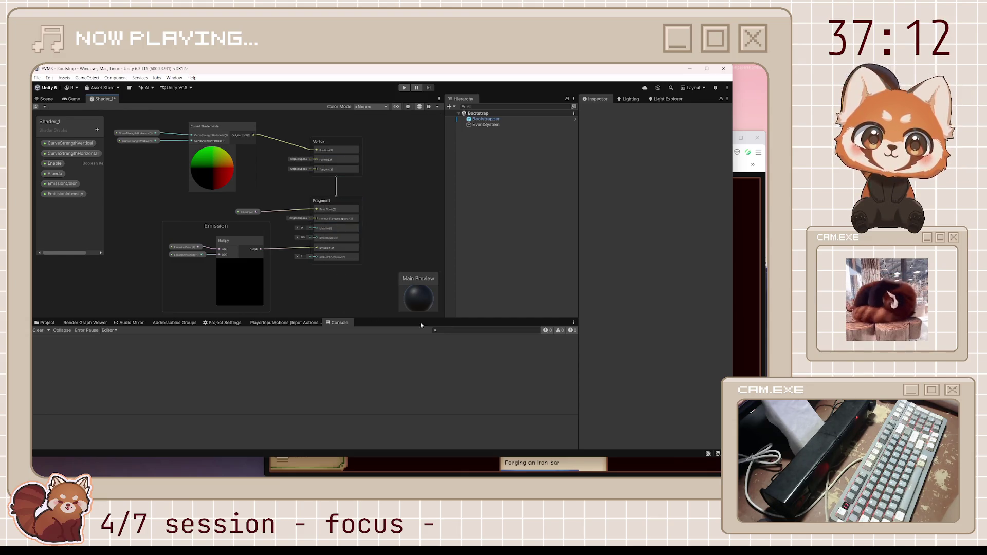
drag(631, 457, 625, 469)
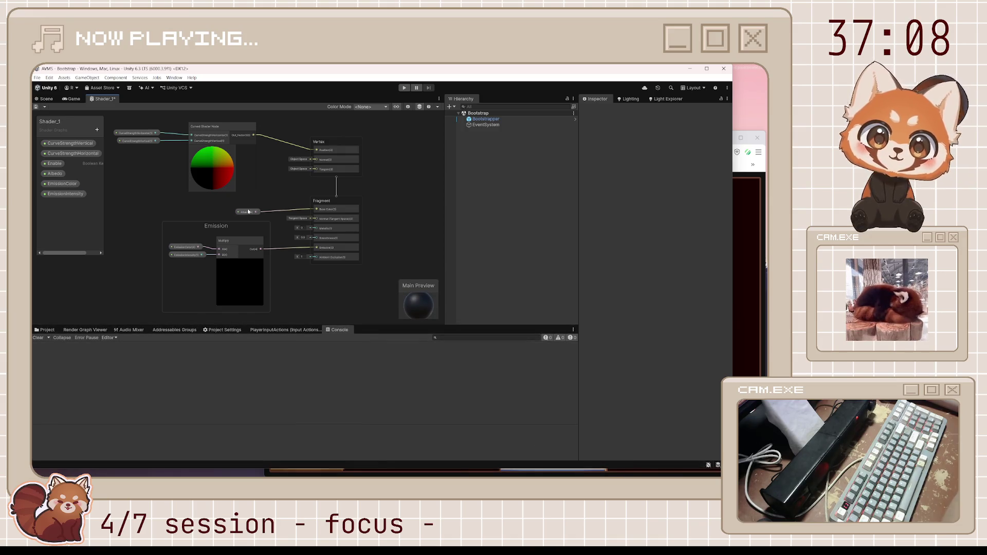
scroll(248, 221, up, 1)
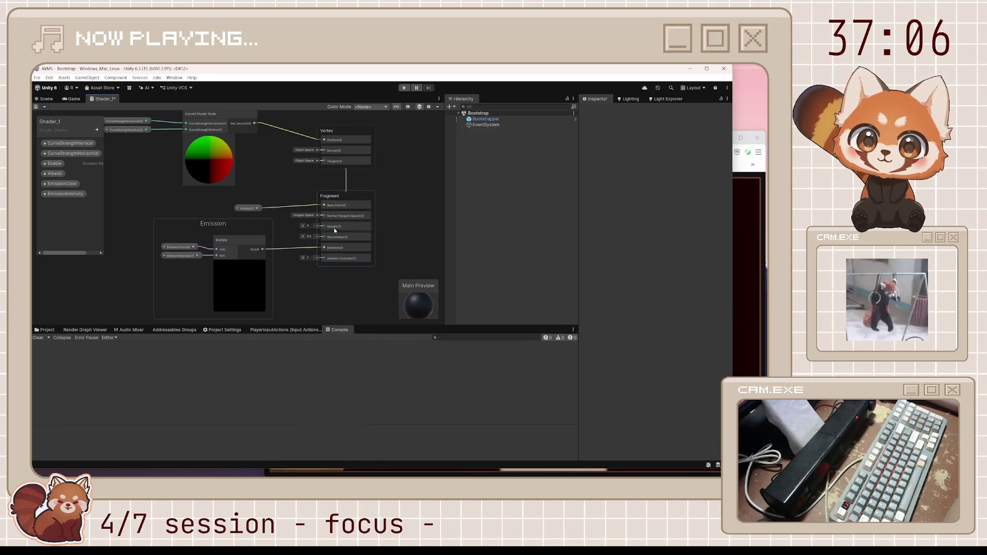
Collapse the Multiply and Curved Shader Node previews, shift the CurveStrength nodes, and save the graph.
click(239, 264)
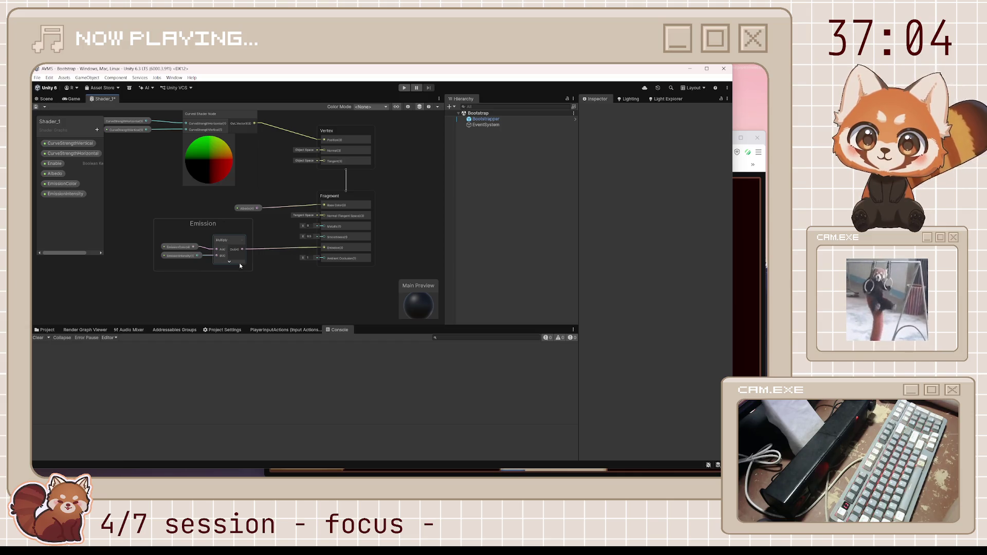
drag(260, 176, 304, 299)
click(253, 306)
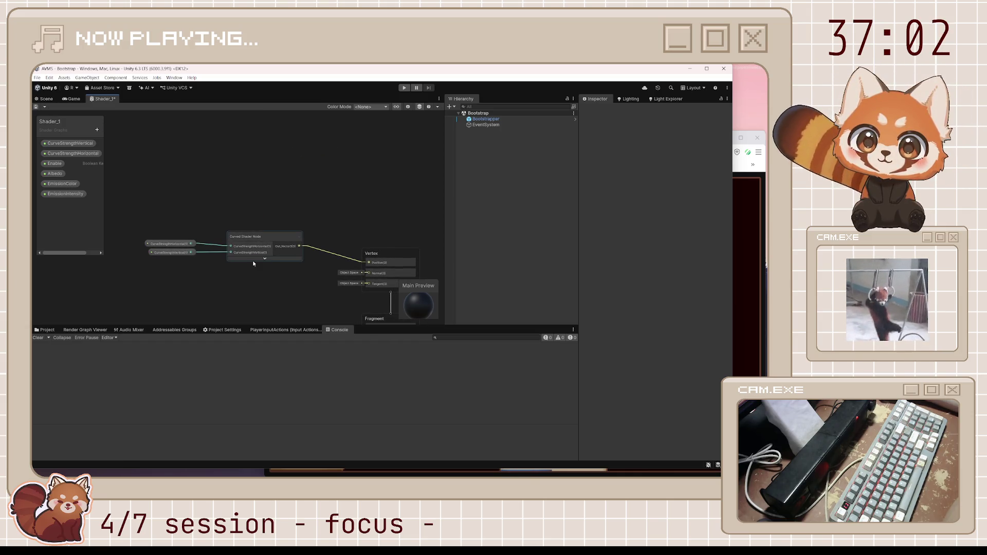
drag(184, 267, 186, 244)
click(300, 197)
click(35, 107)
drag(358, 300, 323, 230)
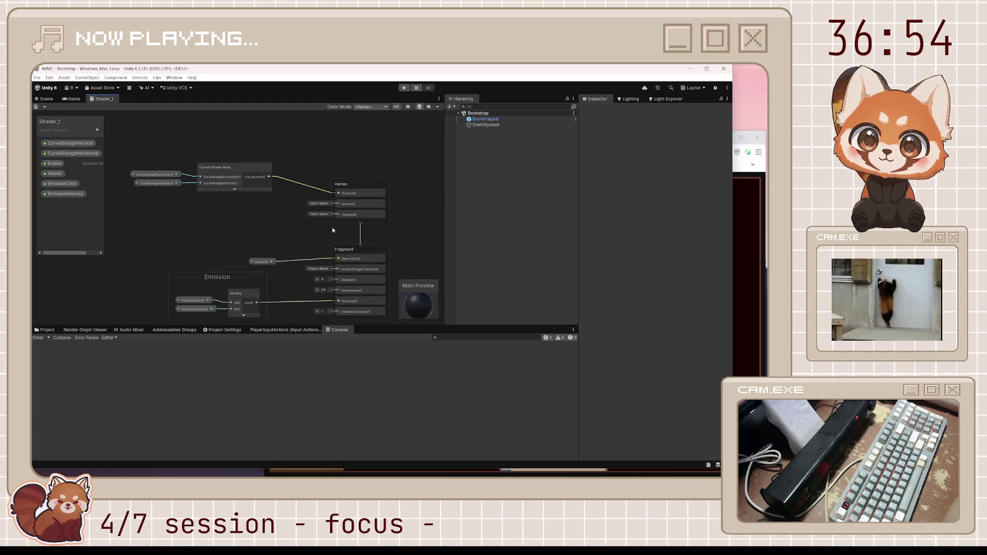
scroll(311, 242, up, 1)
drag(311, 242, 289, 206)
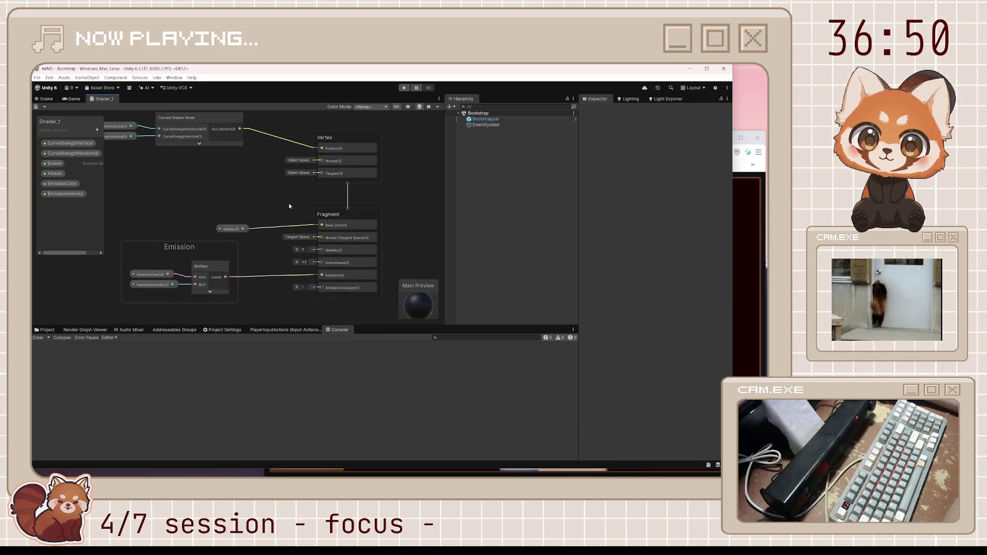
drag(289, 206, 300, 202)
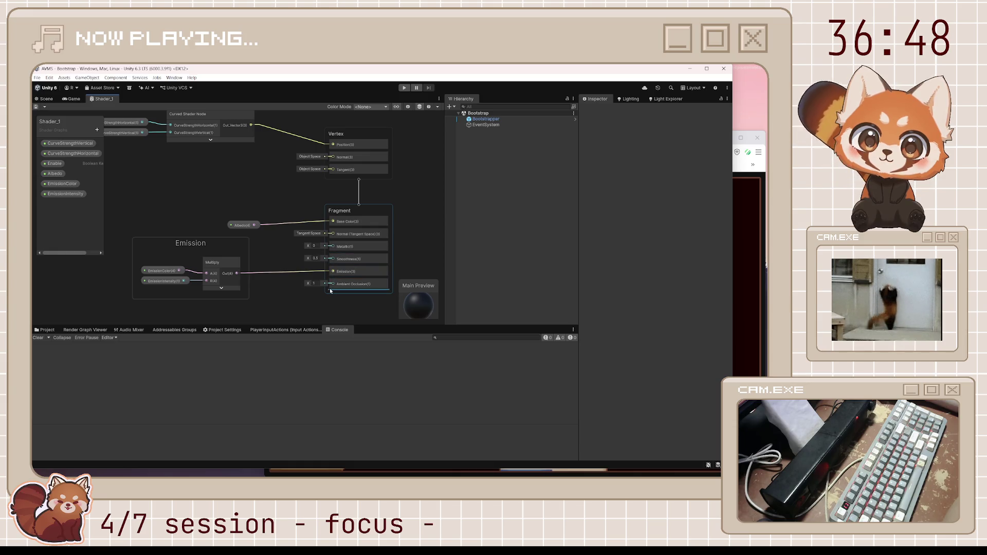